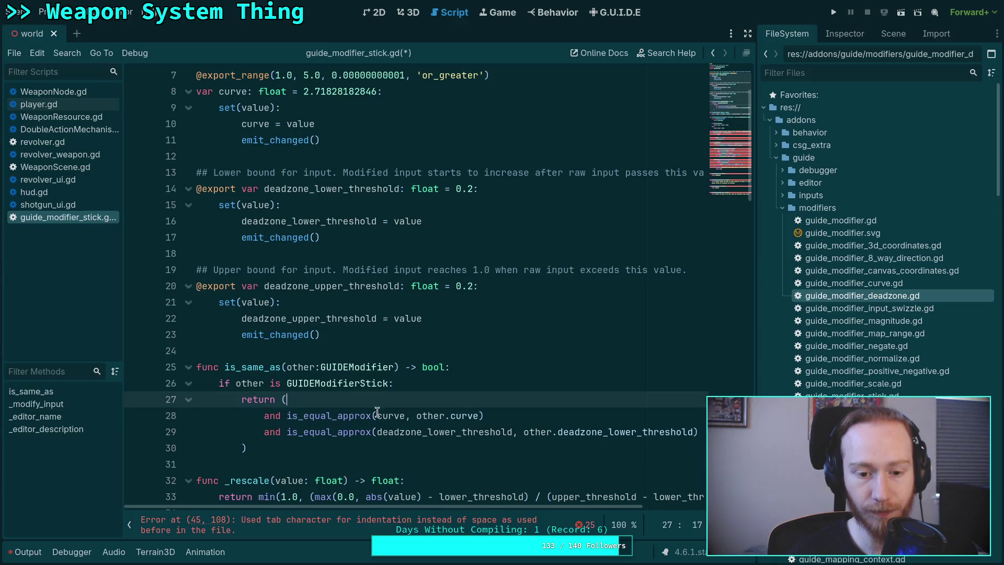
In is_same_as, remove the leading 'and' on line 28 and re-complete other.curve.
click(264, 415)
key(Tab)
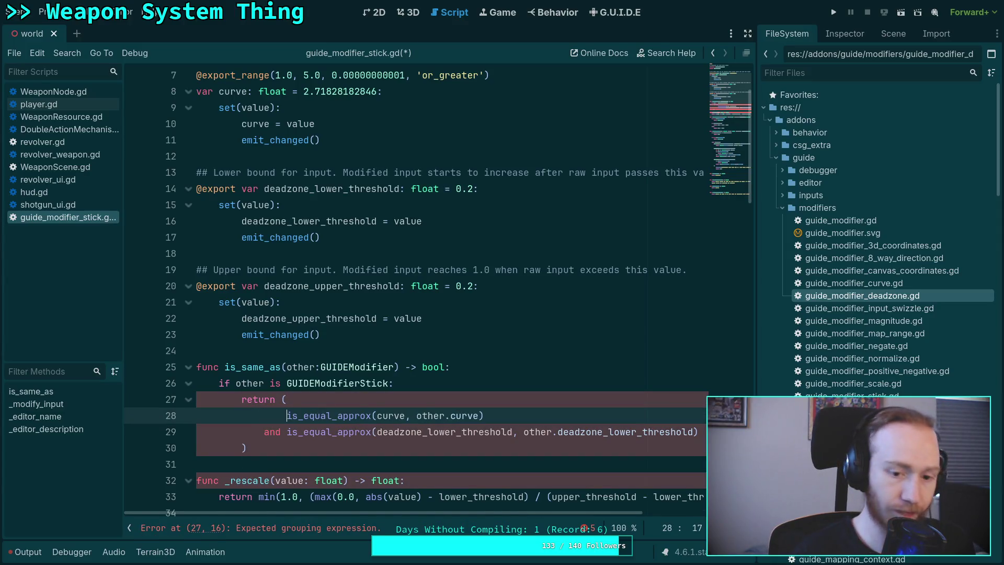
click(476, 415)
double_click(476, 415)
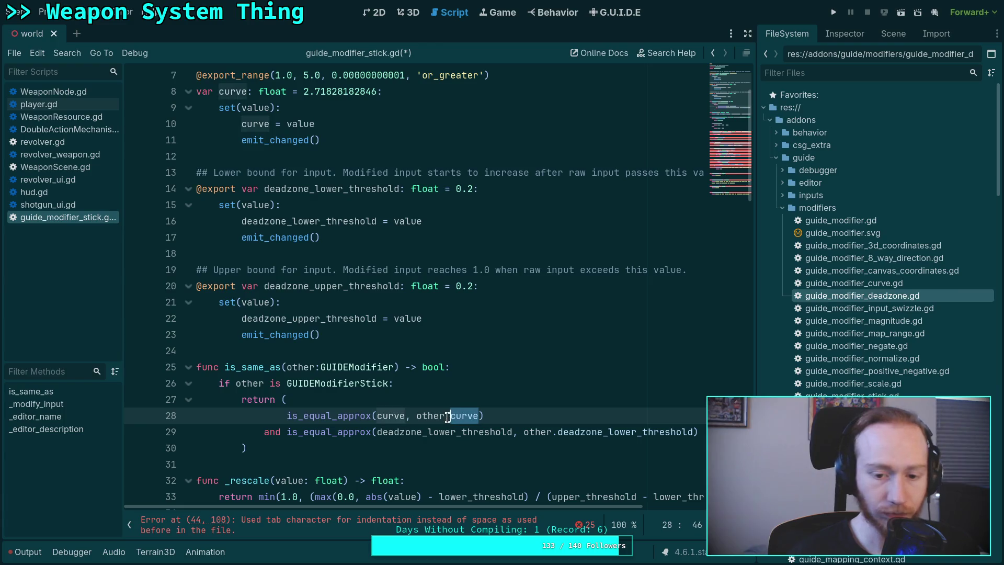
key(BackSpace)
text(c)
key(Return)
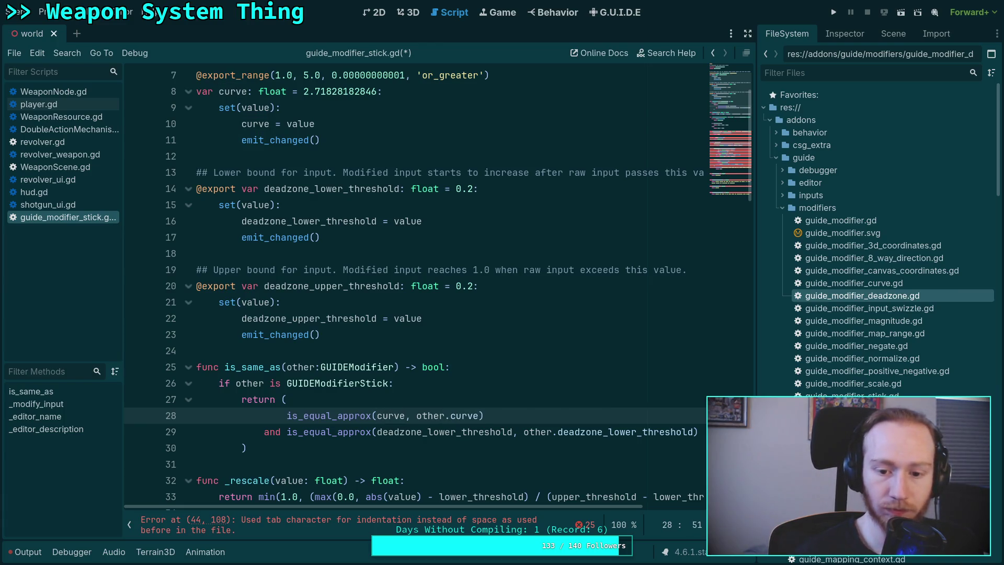
Add an is_equal_approx(deadzone_upper_threshold, other.deadzone_upper_threshold) comparison, then a final 'return false'.
click(698, 431)
key(Return)
text(and is_equ)
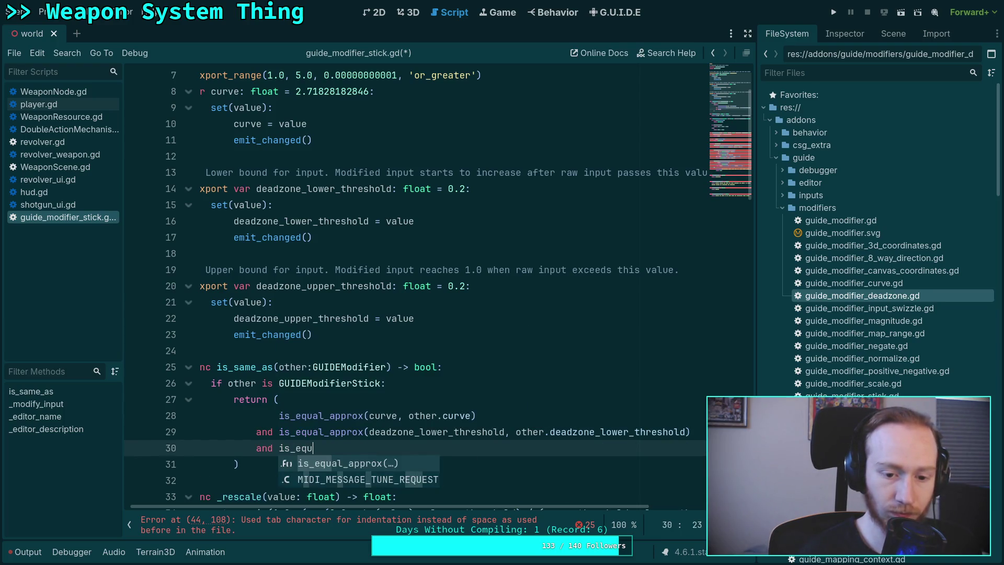
key(Return)
text(deadzone_upper_threshold, )
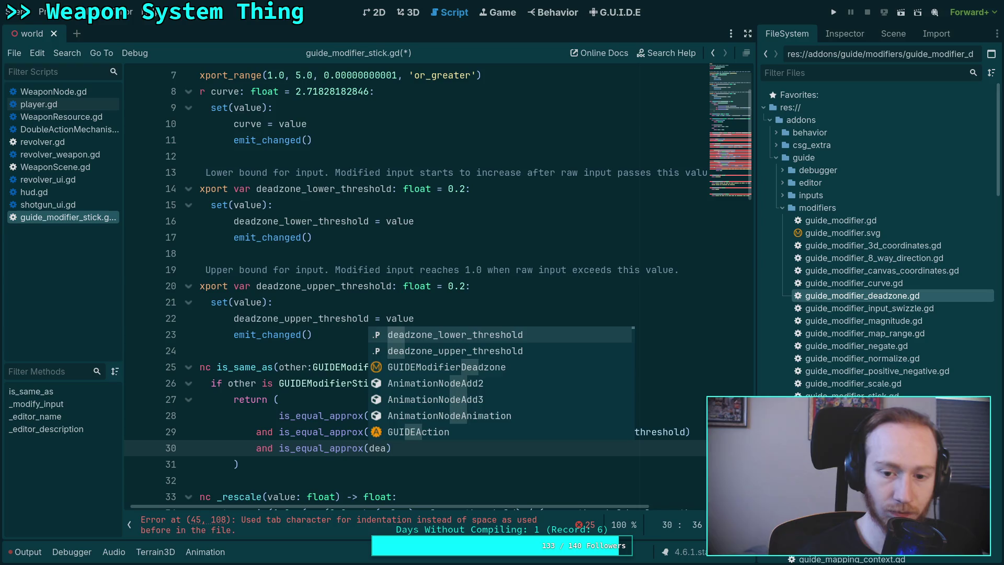
text(other.dead)
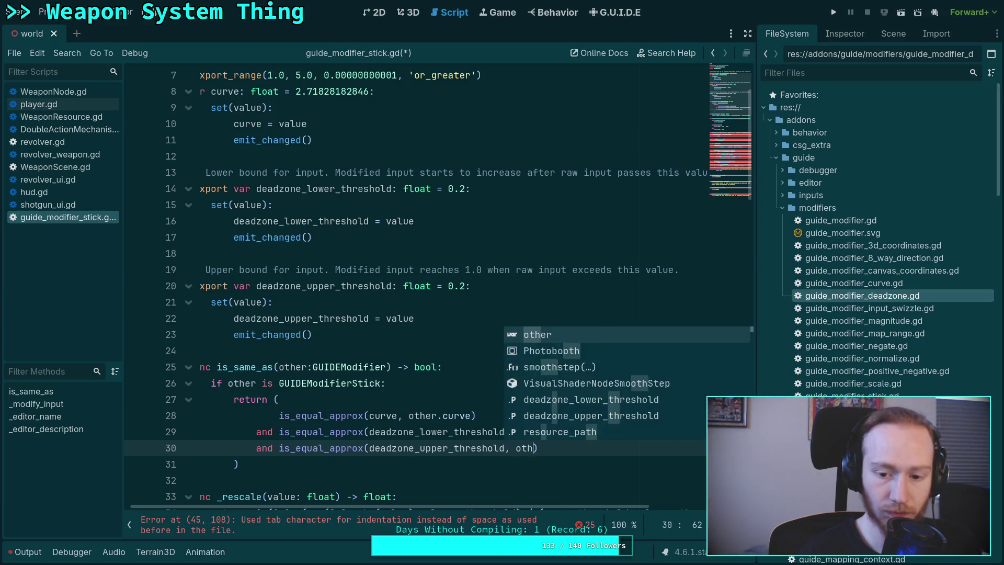
key(Down)
key(Return)
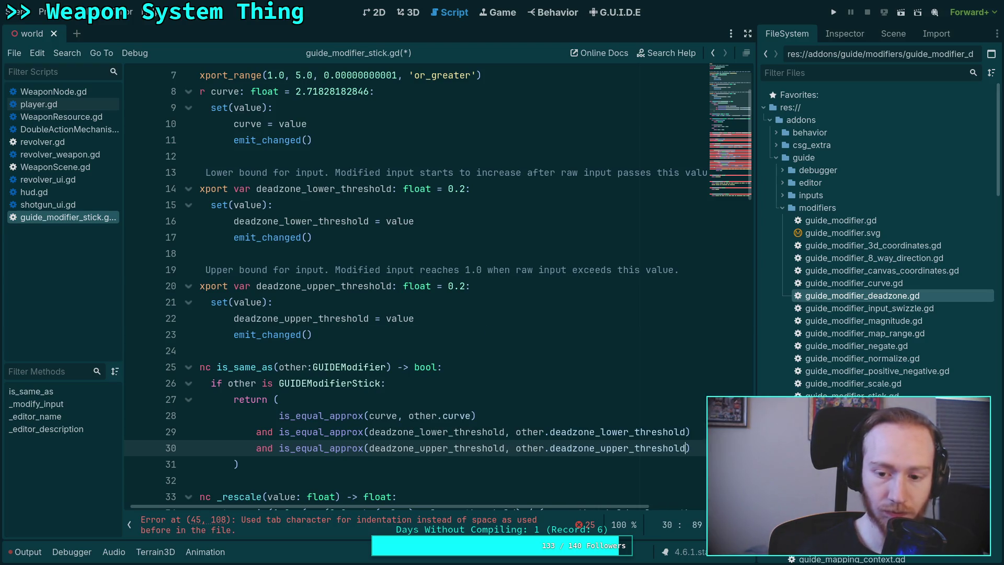
key(Down)
key(Return)
text(return false)
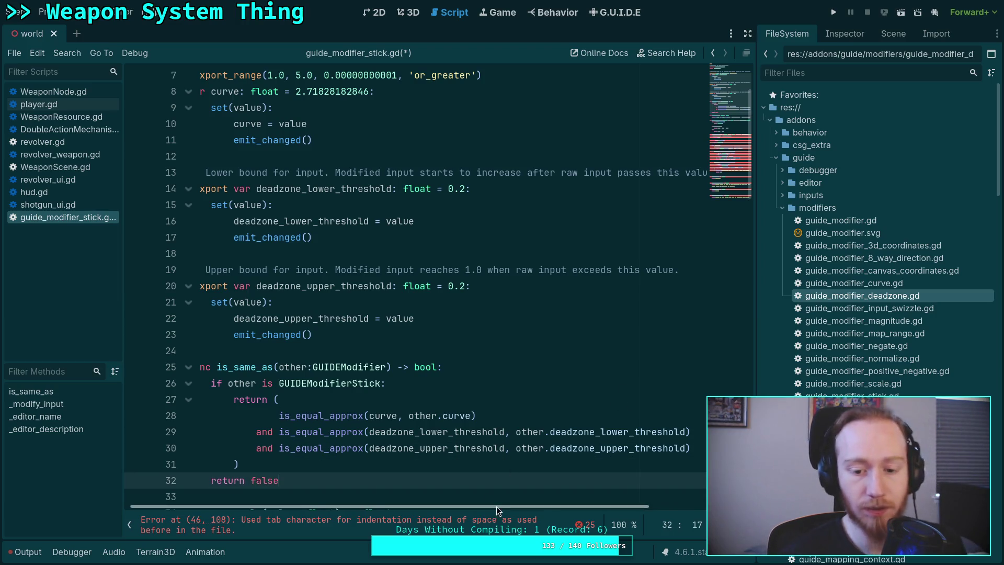
scroll(468, 383, down, 4)
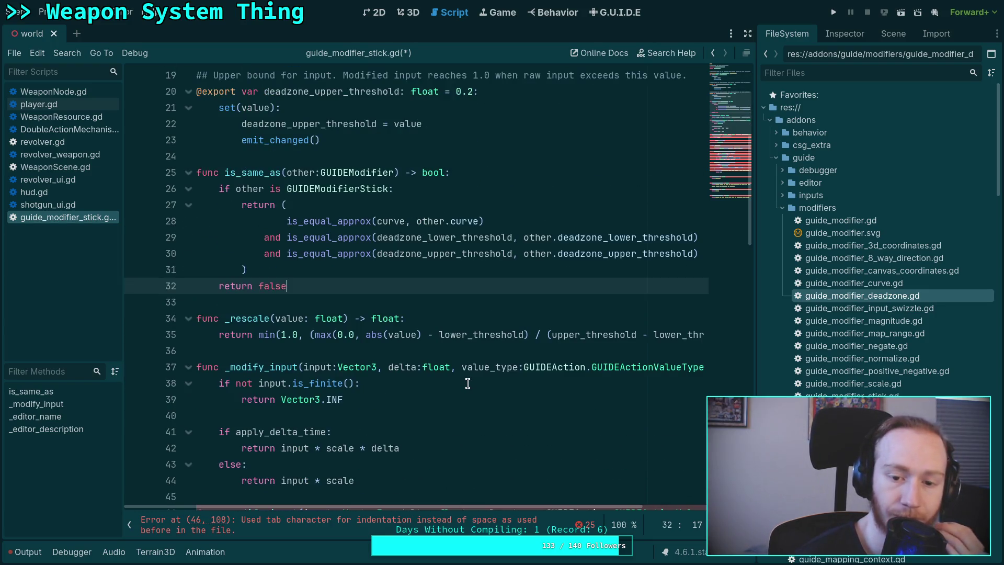
In _rescale, replace lower_threshold and upper_threshold with deadzone_lower_threshold and deadzone_upper_threshold.
double_click(448, 237)
right_click(442, 235)
click(468, 296)
double_click(466, 334)
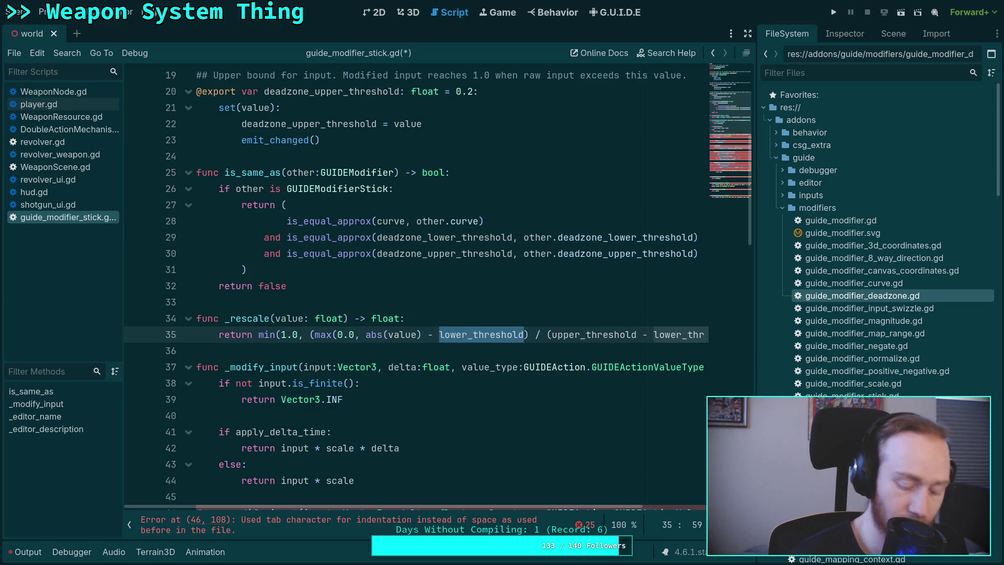
key(ctrl+v)
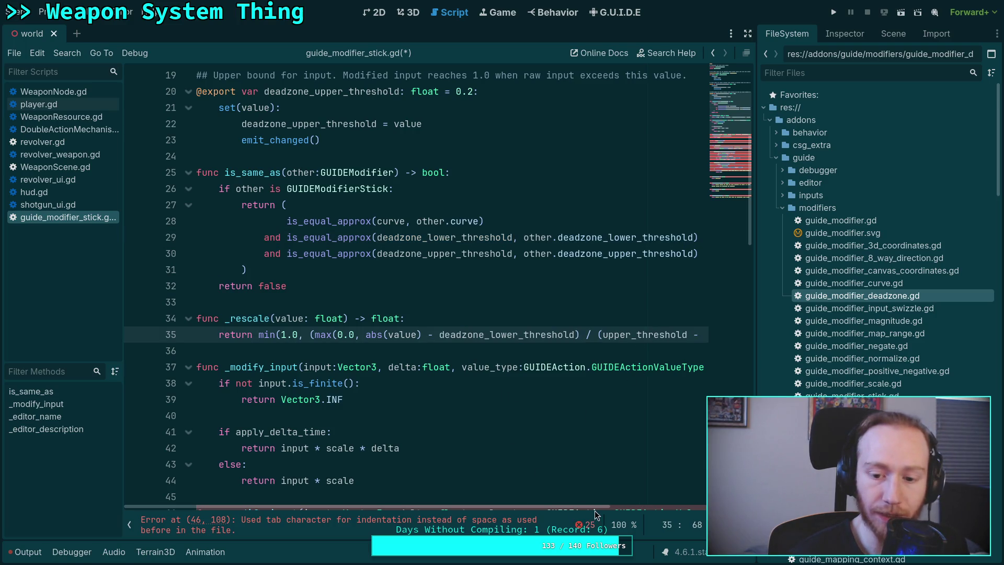
scroll(591, 506, right, 3)
double_click(597, 335)
key(ctrl+v)
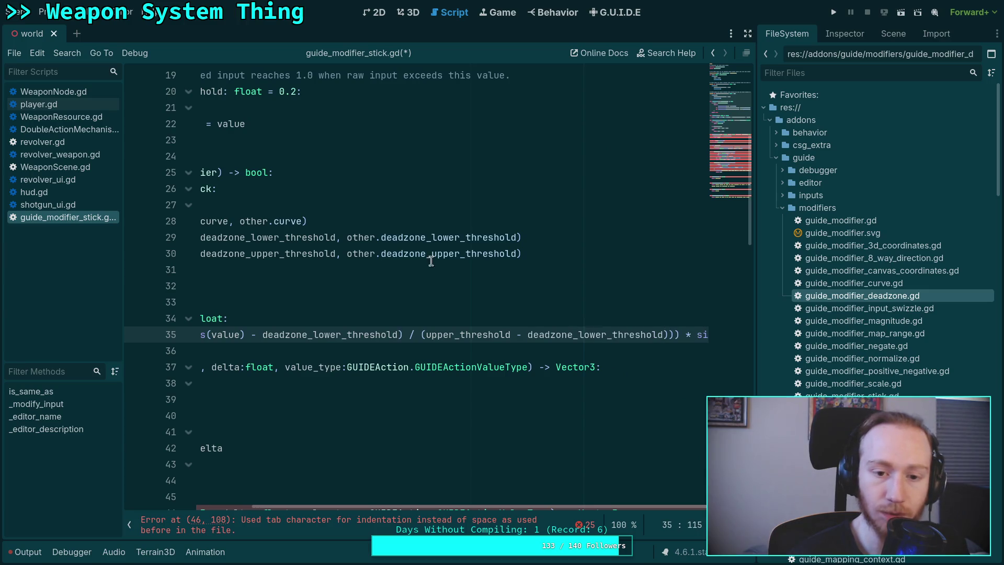
double_click(273, 254)
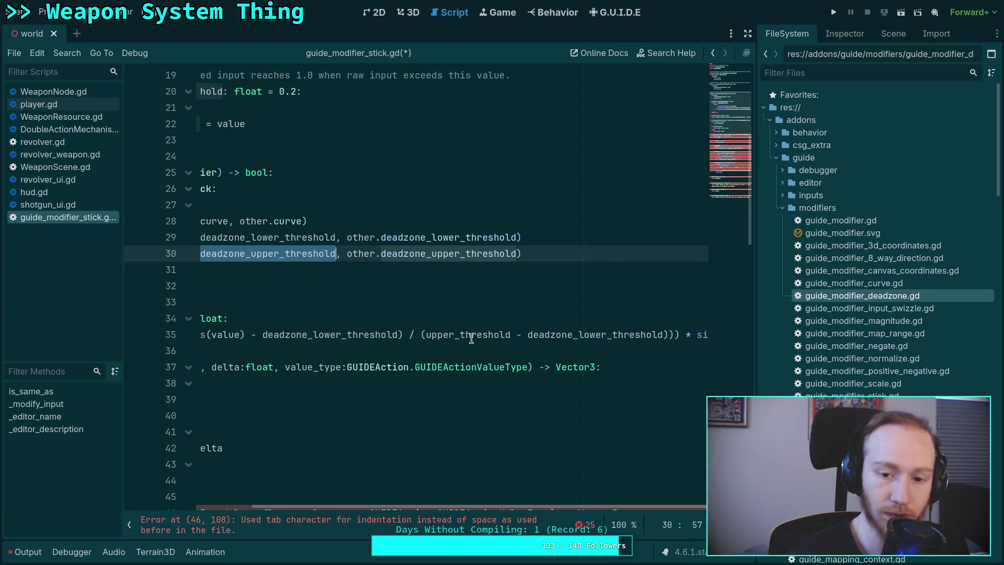
double_click(479, 335)
key(ctrl+v)
scroll(287, 336, left, 3)
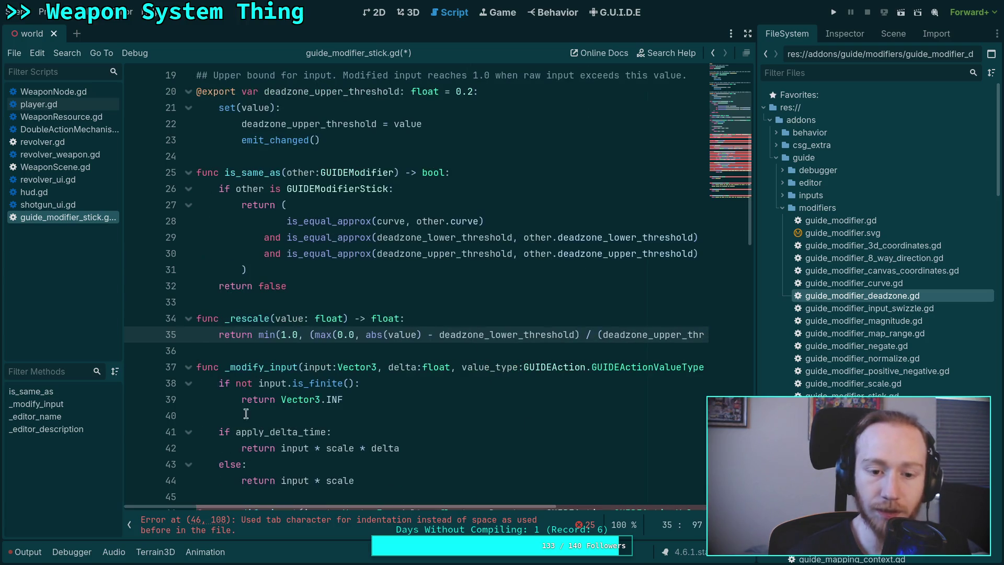
Spread _rescale's min() call over separate indented lines, then widen the code editor to full width.
click(280, 335)
key(Return)
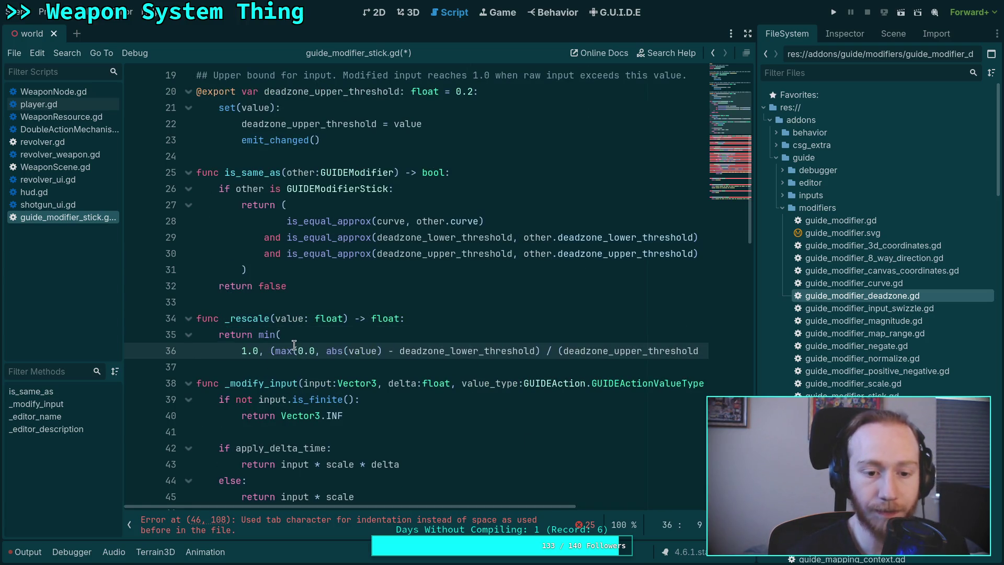
key(Tab)
click(291, 350)
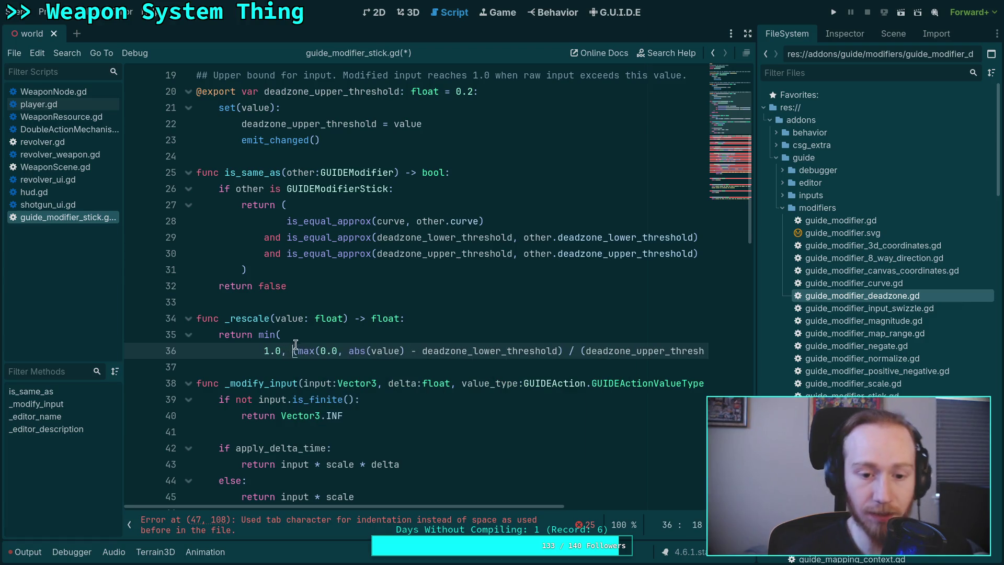
key(Return)
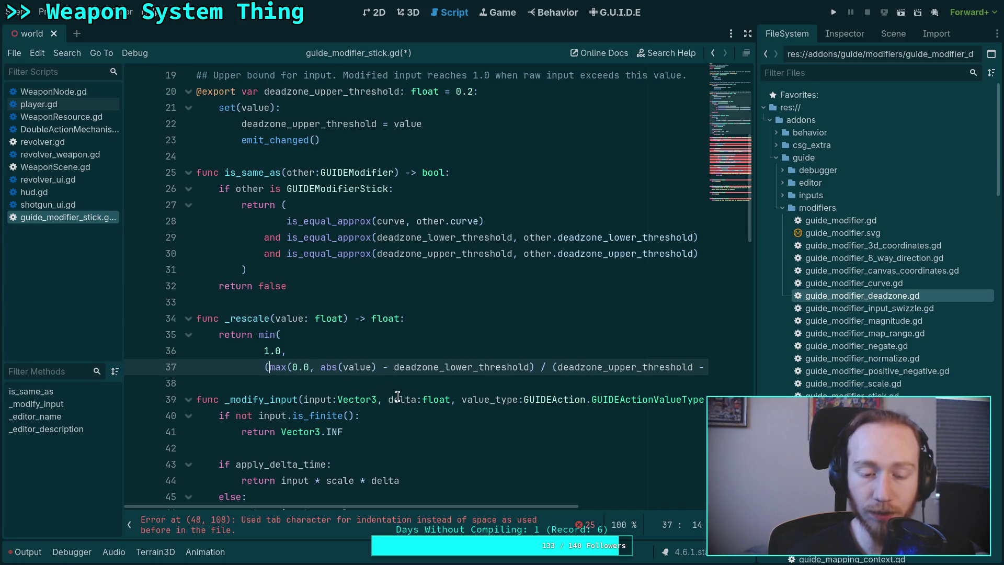
scroll(530, 506, right, 5)
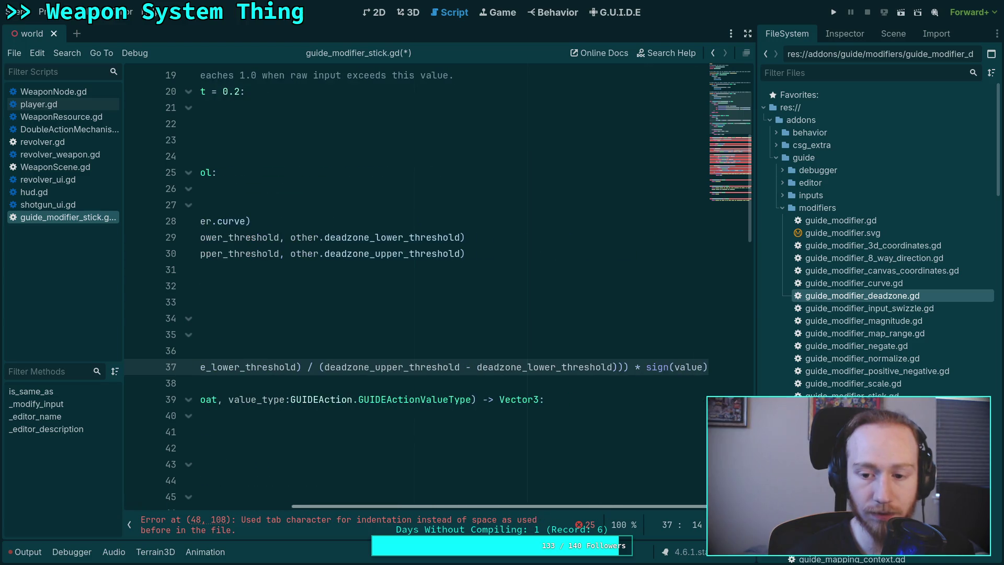
click(621, 367)
key(Return)
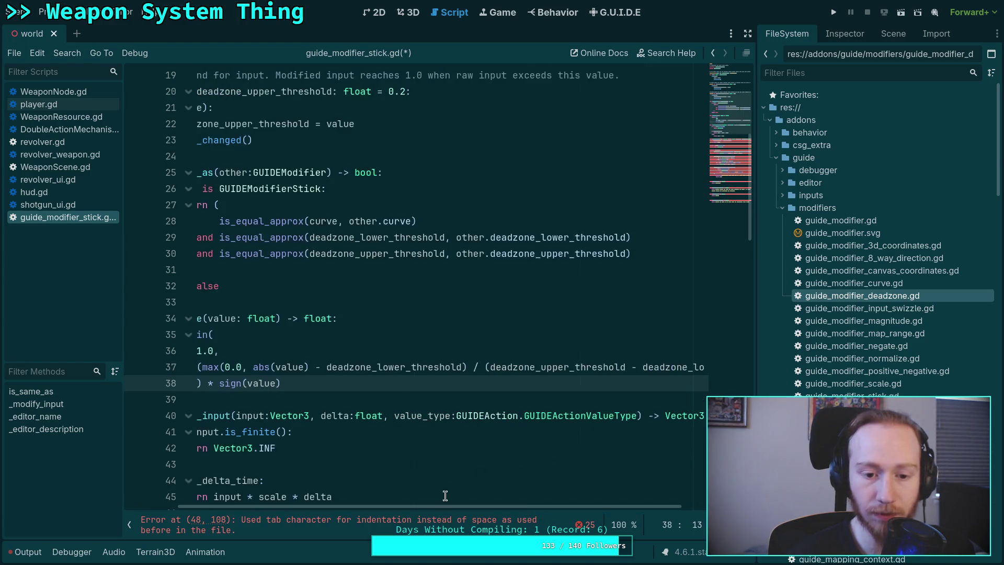
drag(334, 506, 279, 506)
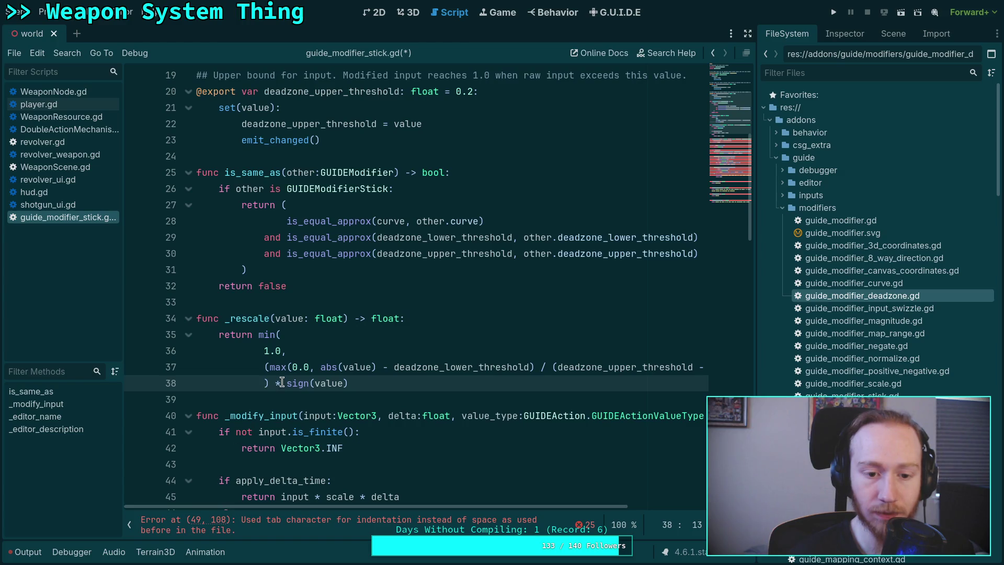
key(Left)
key(BackSpace)
click(351, 384)
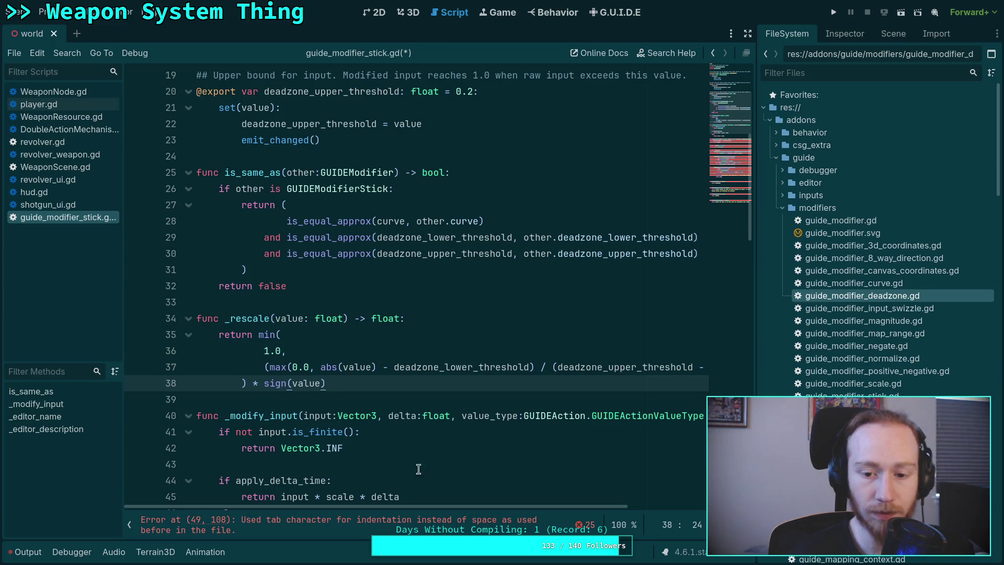
click(747, 34)
scroll(510, 339, down, 3)
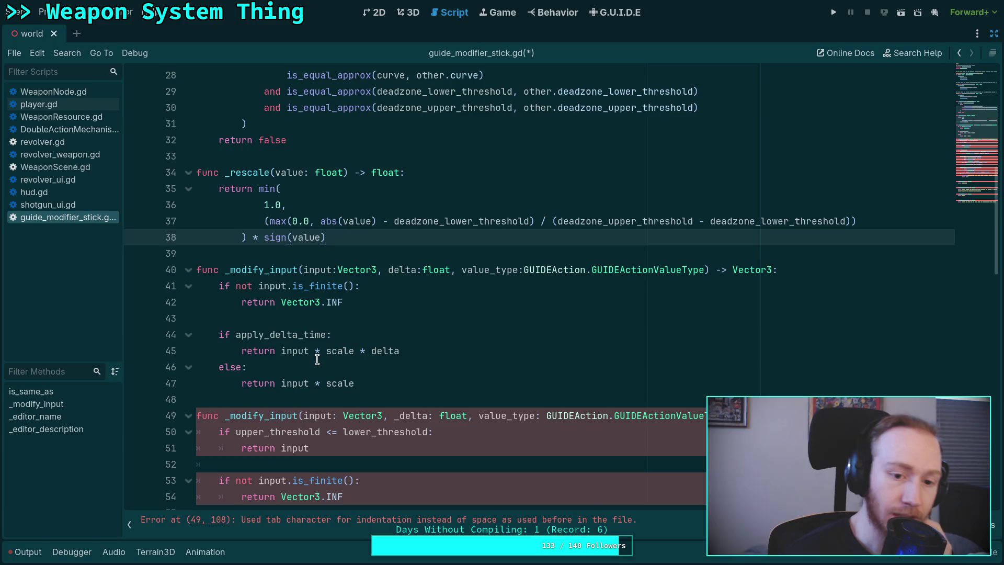
Delete the old apply_delta_time branch (lines 44–47) and save guide_modifier_stick.gd.
drag(381, 383, 166, 330)
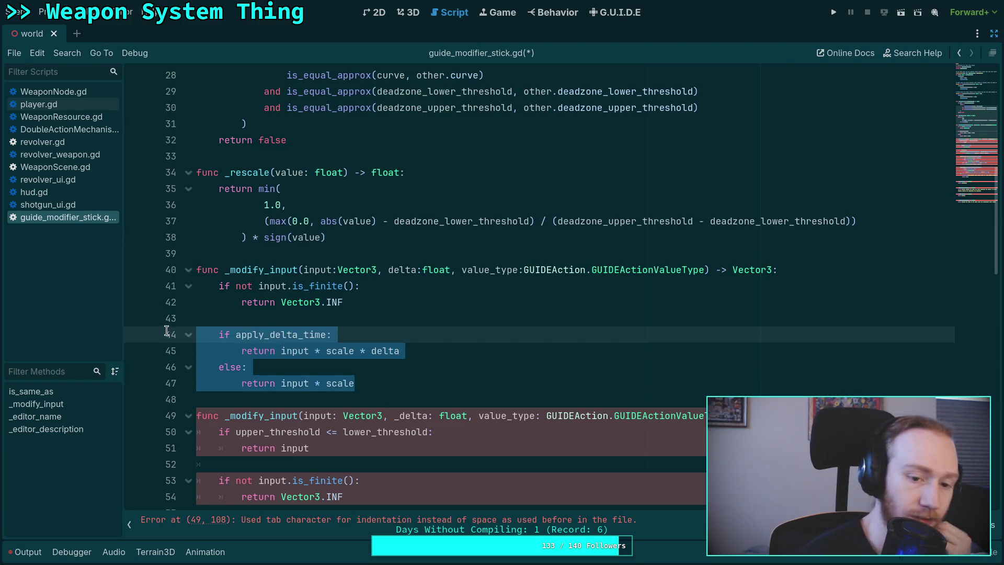
key(BackSpace)
key(BackSpace)
key(BackSpace)
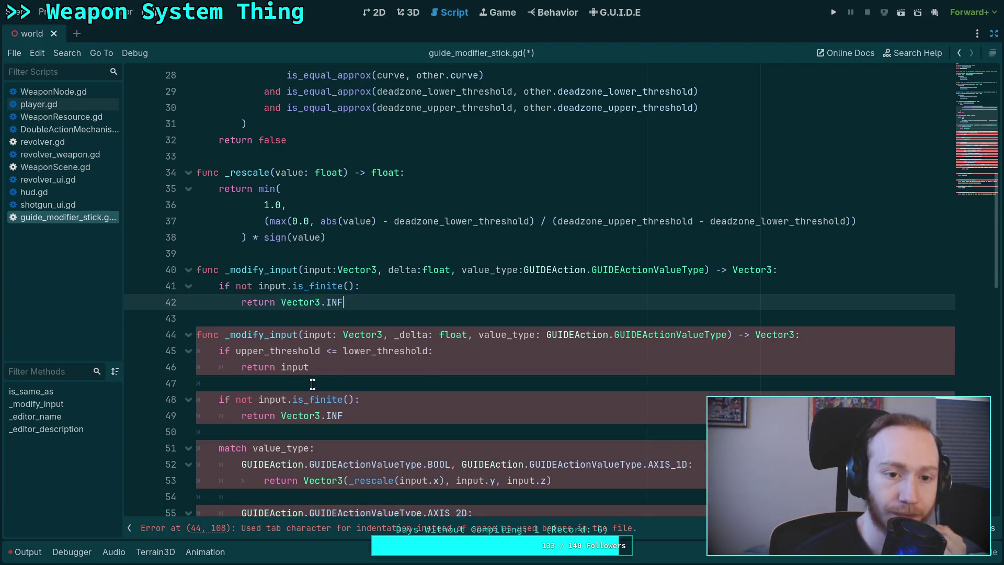
scroll(314, 387, up, 3)
scroll(318, 390, up, 2)
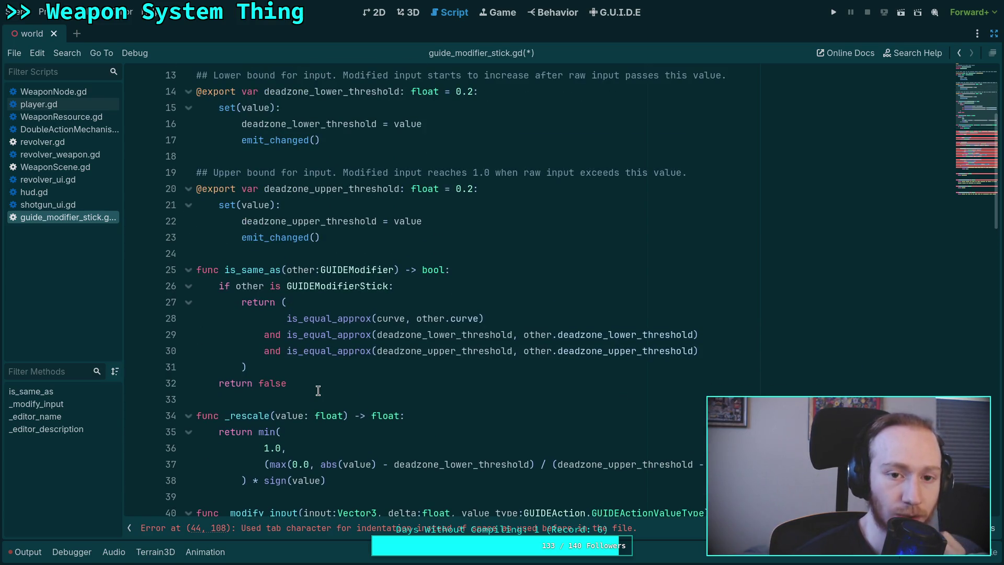
scroll(317, 390, up, 4)
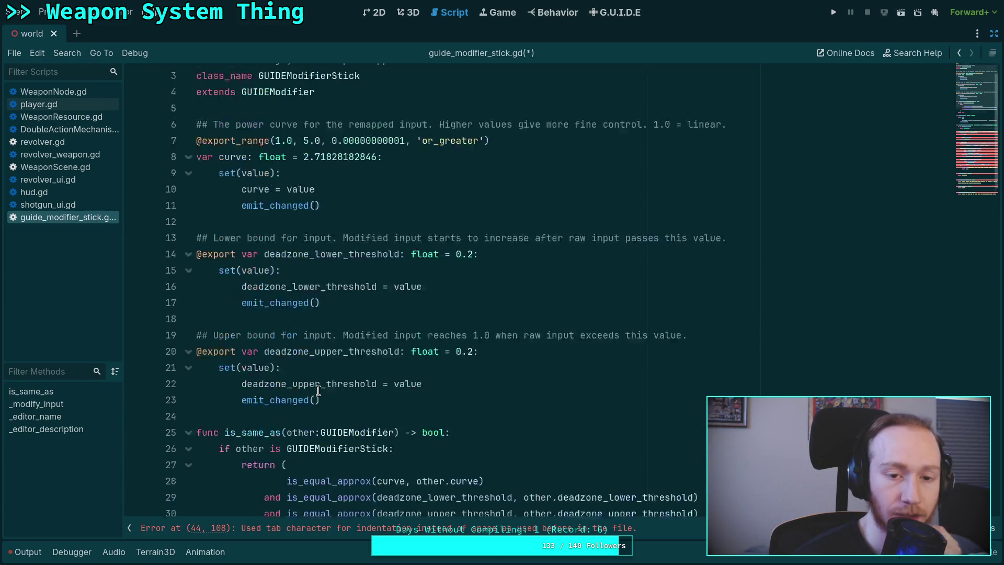
scroll(317, 390, down, 5)
scroll(318, 390, down, 2)
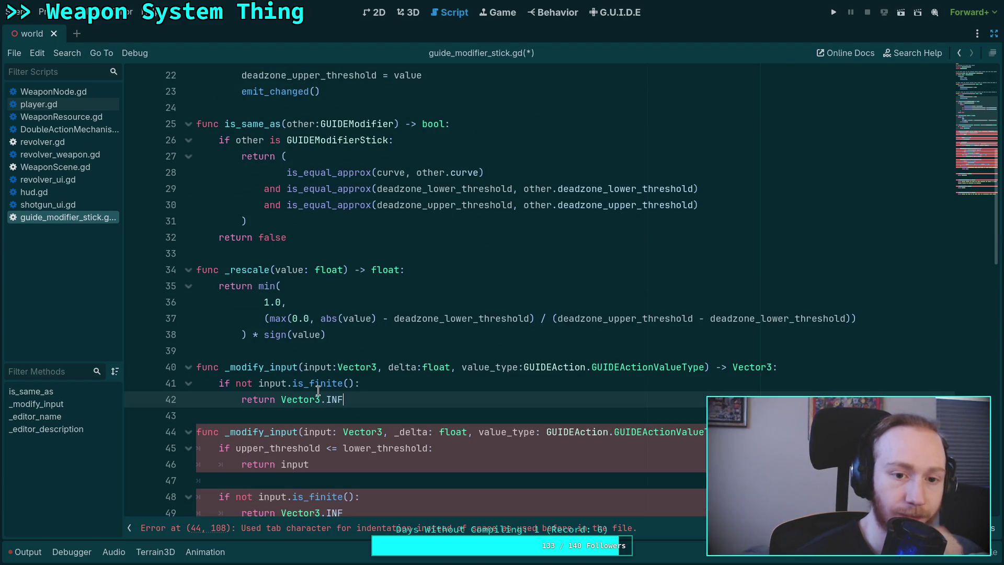
scroll(317, 390, up, 3)
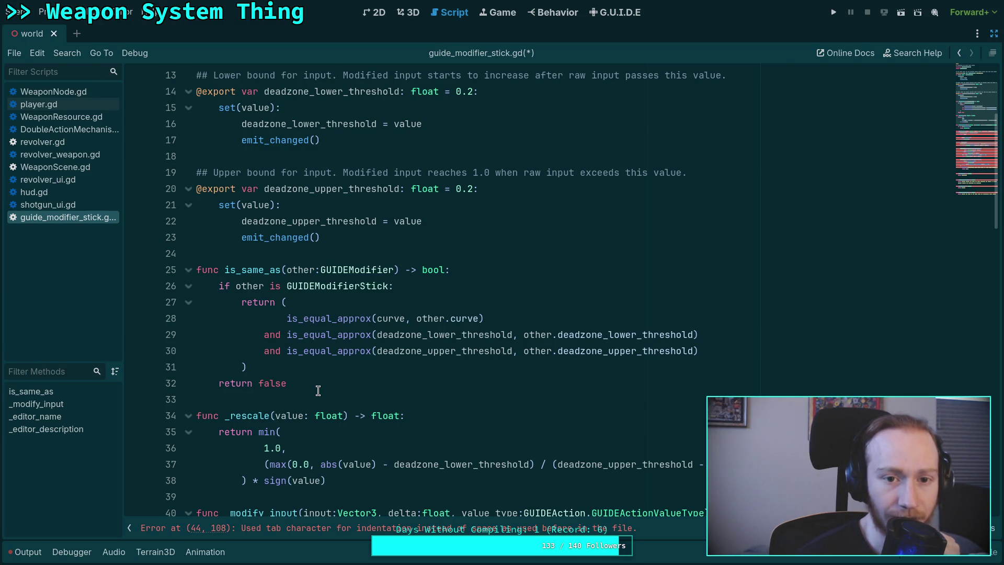
scroll(318, 390, down, 5)
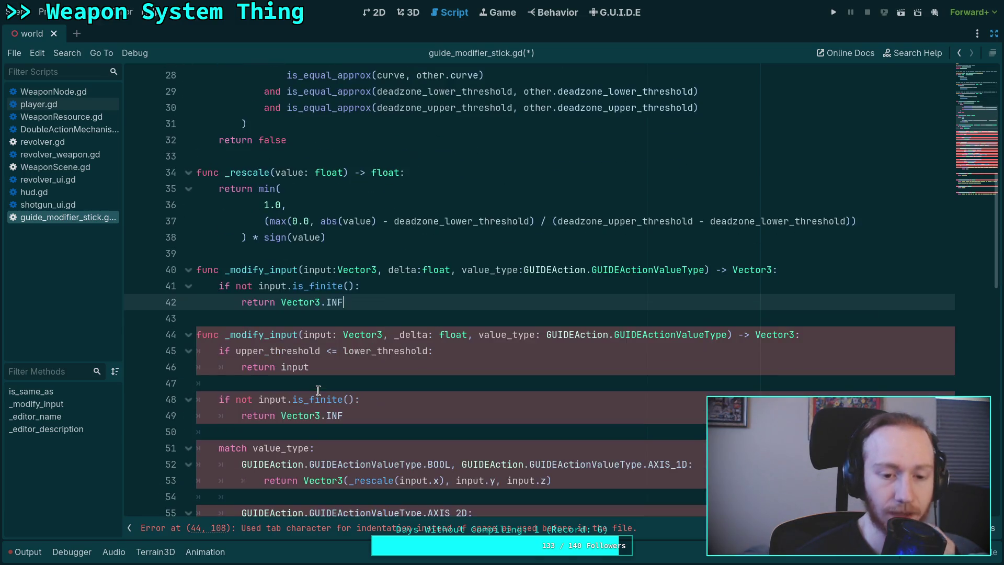
scroll(360, 377, down, 4)
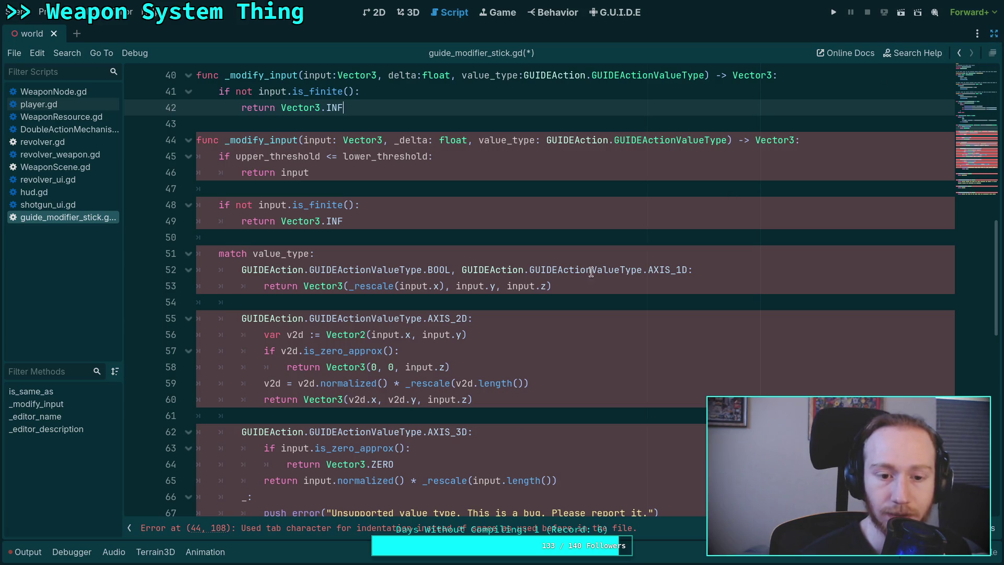
scroll(413, 330, up, 1)
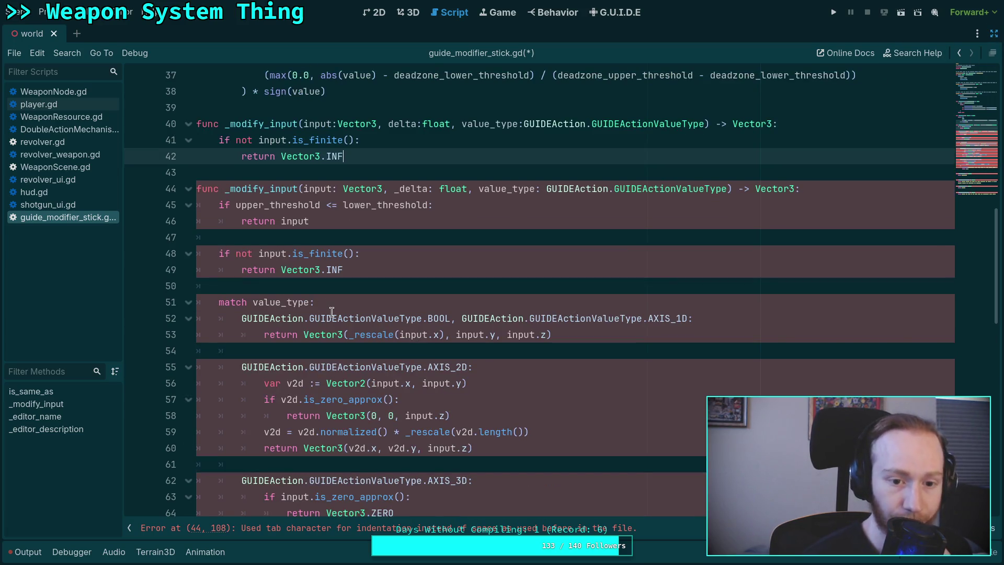
click(324, 255)
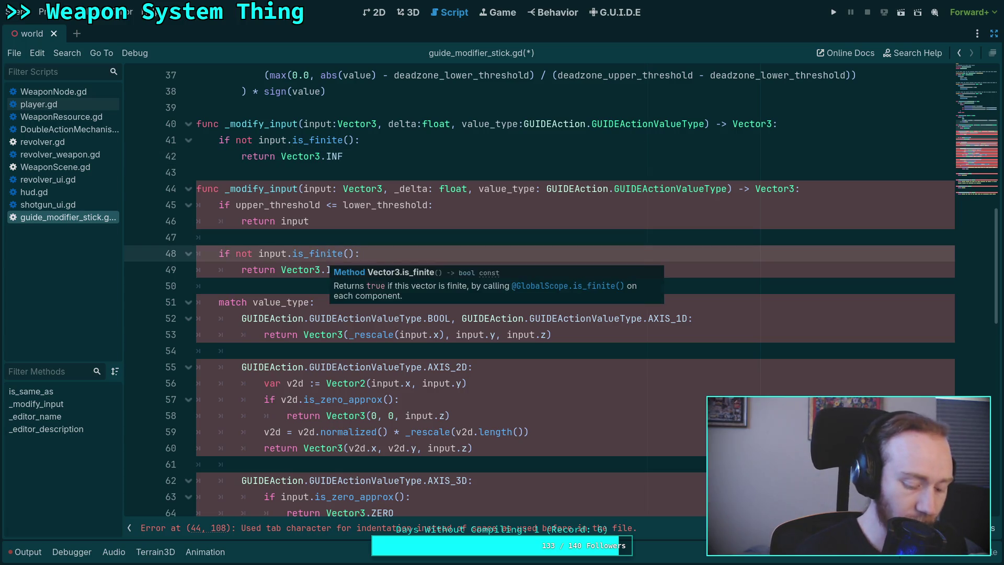
key(ctrl+s)
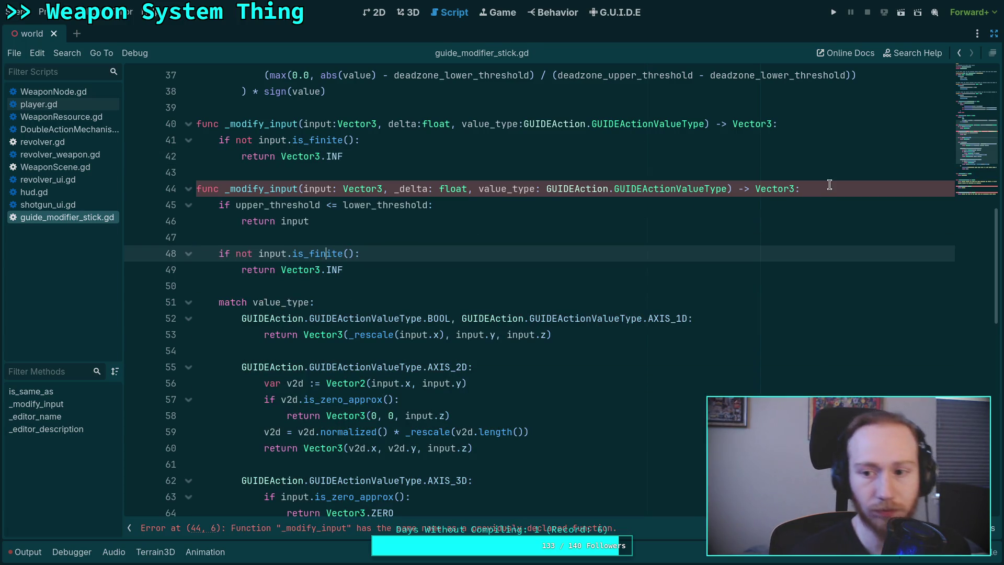
Delete the duplicate _modify_input header and the repeated is_finite check.
drag(828, 185, 829, 172)
key(Delete)
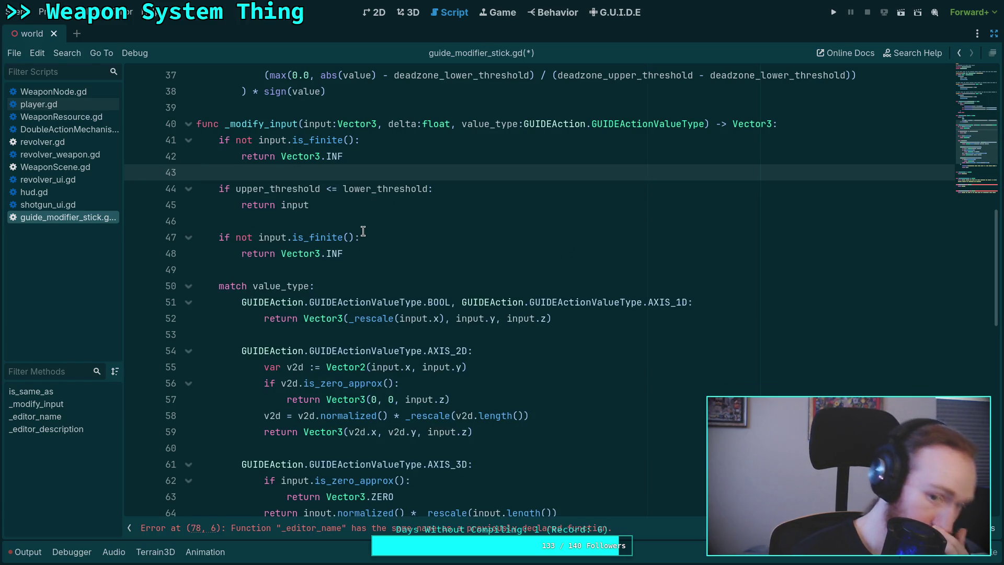
scroll(363, 230, up, 2)
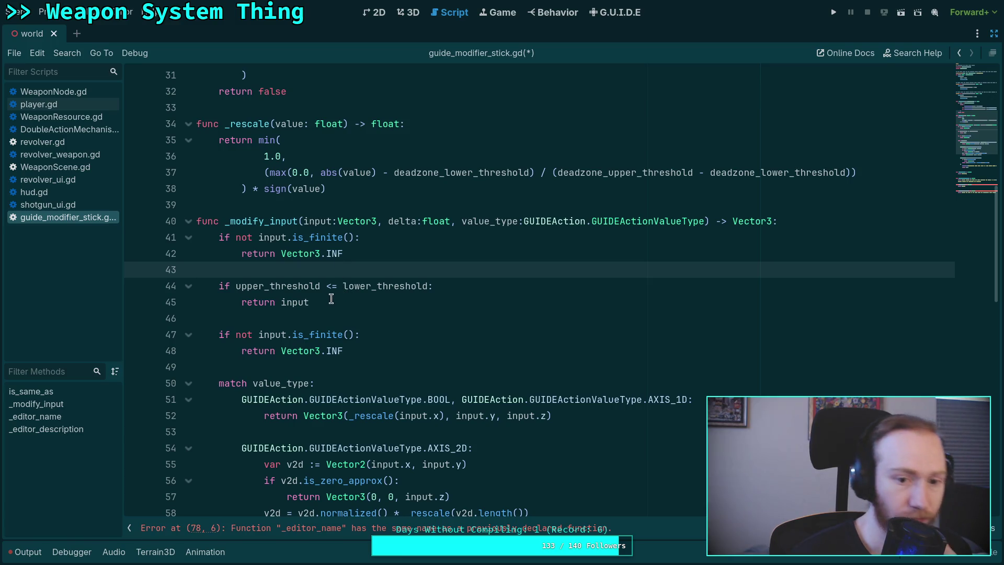
drag(345, 254, 163, 237)
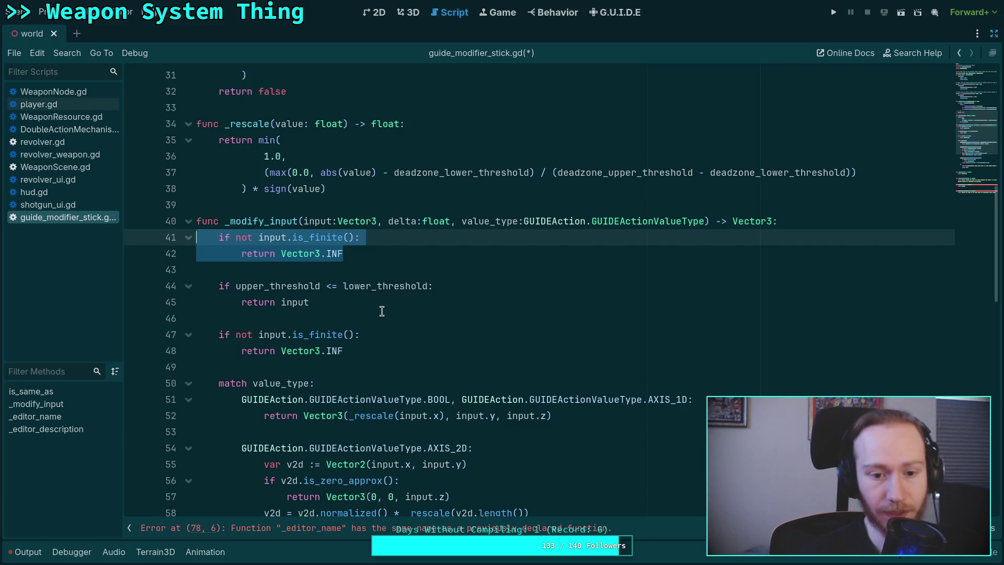
drag(381, 350, 392, 321)
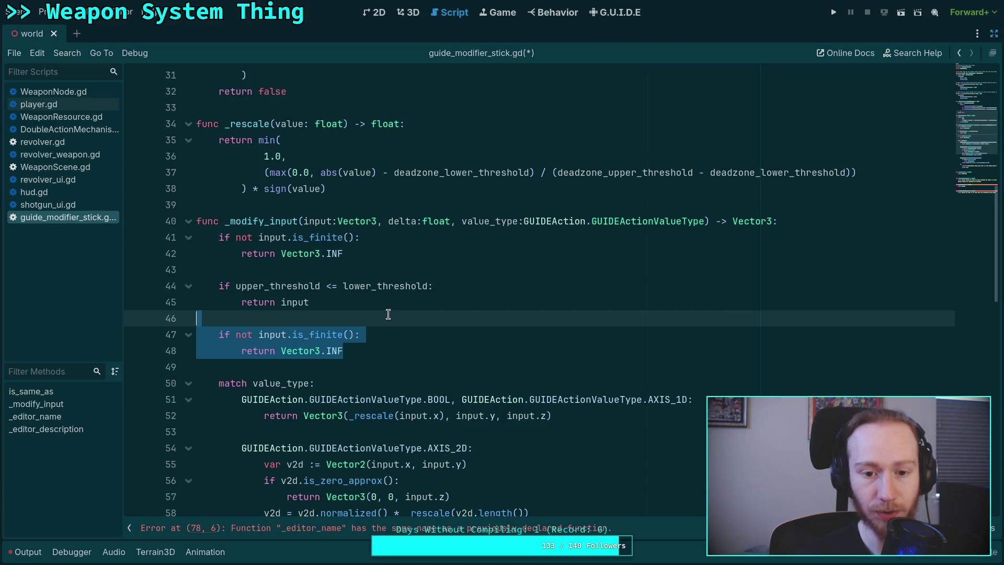
key(BackSpace)
scroll(314, 277, up, 5)
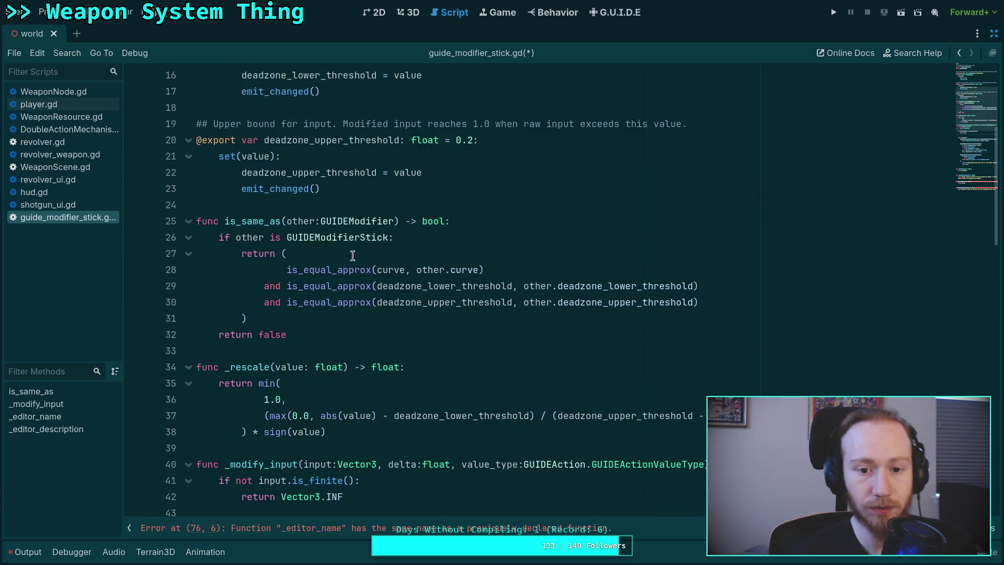
Make line 44's check compare deadzone_upper_threshold against deadzone_lower_threshold.
click(437, 282)
double_click(436, 285)
right_click(455, 288)
click(470, 336)
scroll(366, 313, down, 5)
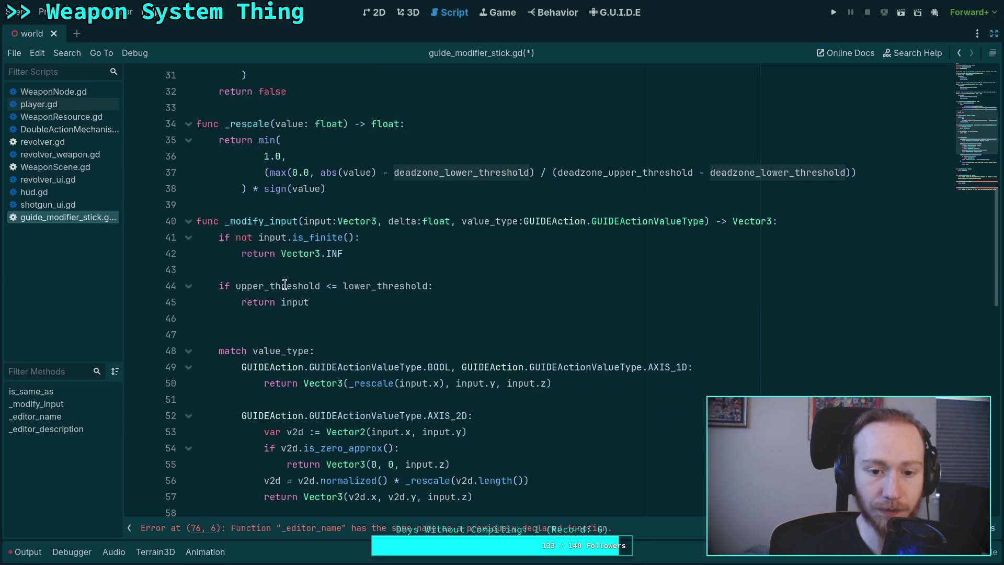
double_click(274, 285)
double_click(386, 285)
key(ctrl+v)
double_click(284, 286)
key(ctrl+v)
drag(292, 286, 316, 285)
text(upper)
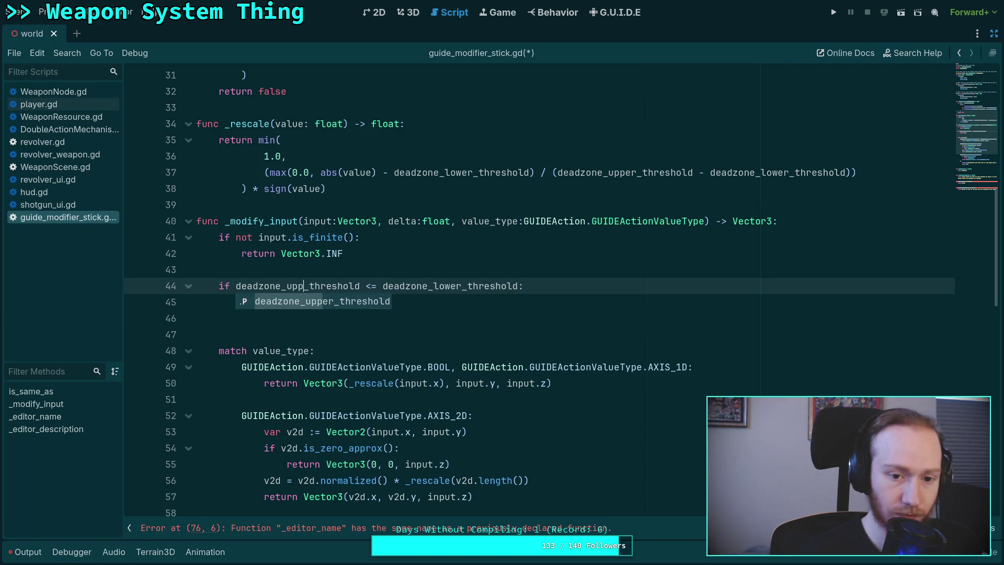
scroll(609, 383, down, 10)
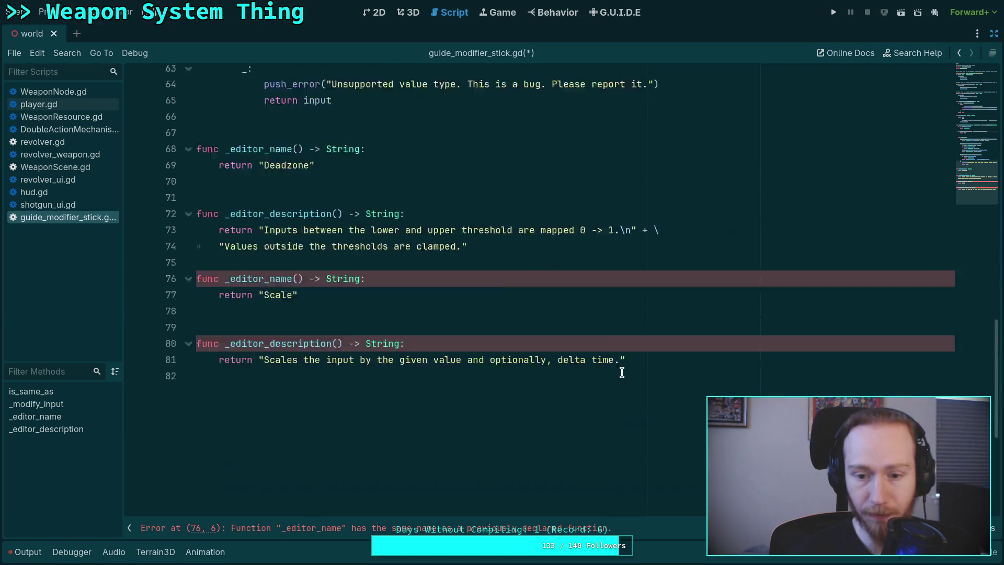
Change _editor_name to return "Stick" instead of "Deadzone".
scroll(413, 359, up, 2)
double_click(284, 302)
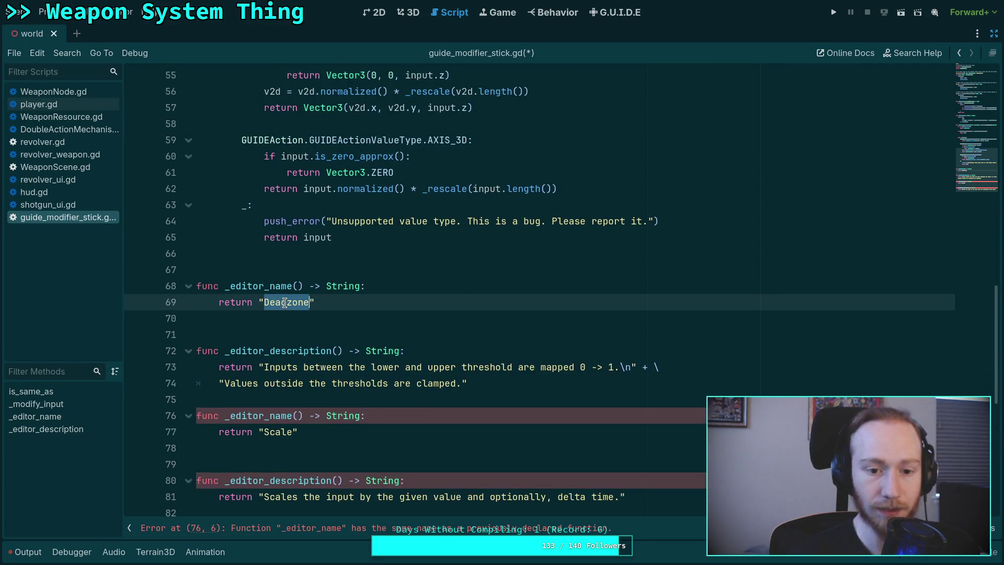
text(Stick)
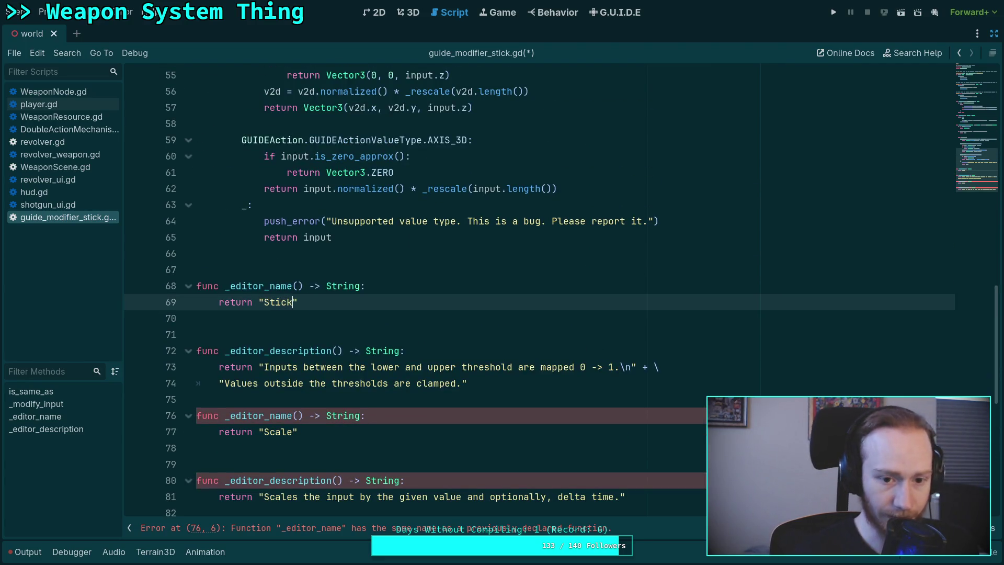
scroll(460, 284, down, 2)
scroll(523, 312, up, 17)
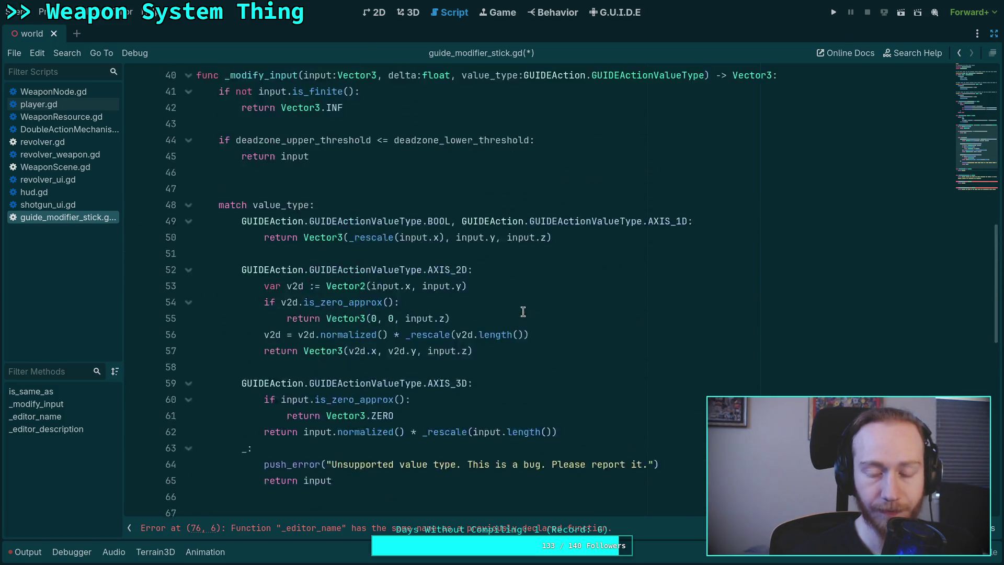
scroll(523, 312, up, 3)
Set the description to 'All-in-one joy stick input mapper', delete the duplicate functions, and save.
drag(400, 92, 213, 92)
right_click(213, 92)
click(233, 146)
scroll(330, 188, down, 20)
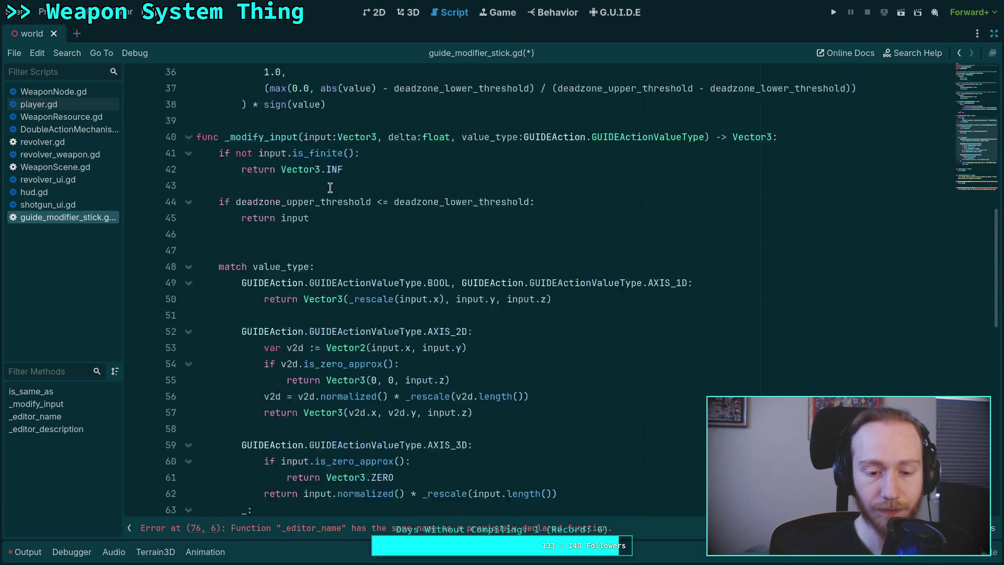
drag(265, 221, 460, 237)
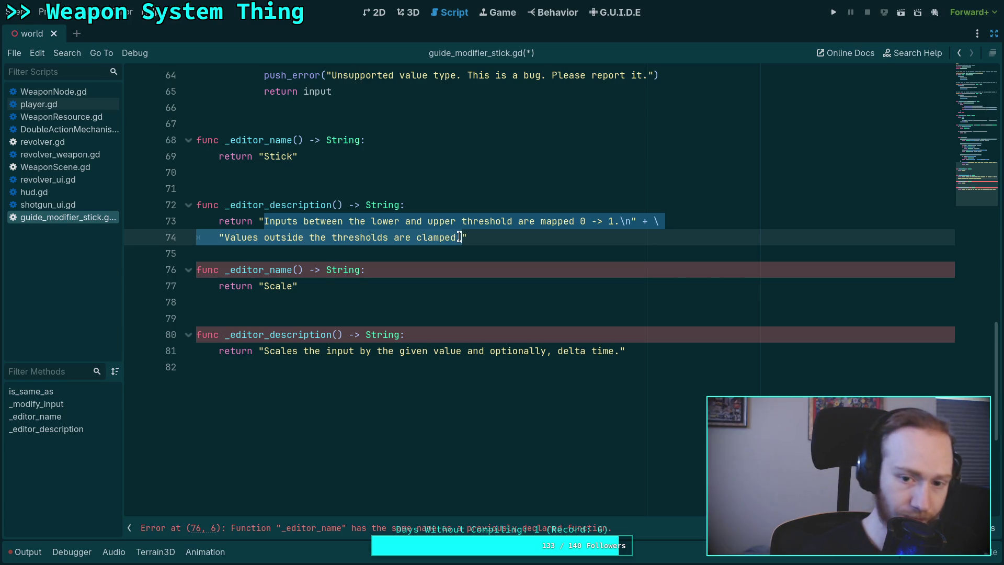
key(ctrl+v)
drag(694, 332, 618, 236)
key(BackSpace)
key(BackSpace)
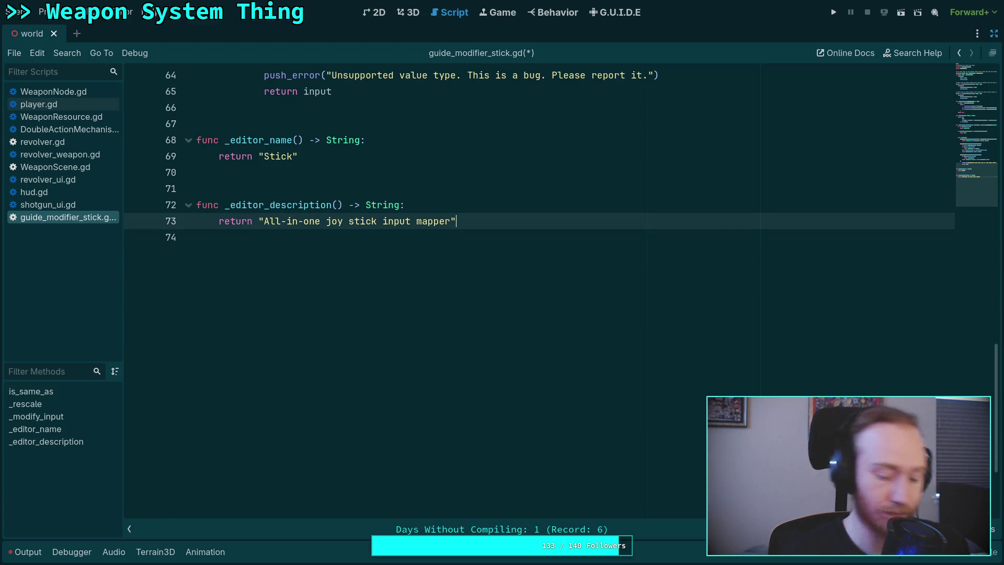
key(ctrl+s)
Delete the extra blank line 46 in the script.
scroll(450, 273, up, 4)
scroll(449, 272, up, 6)
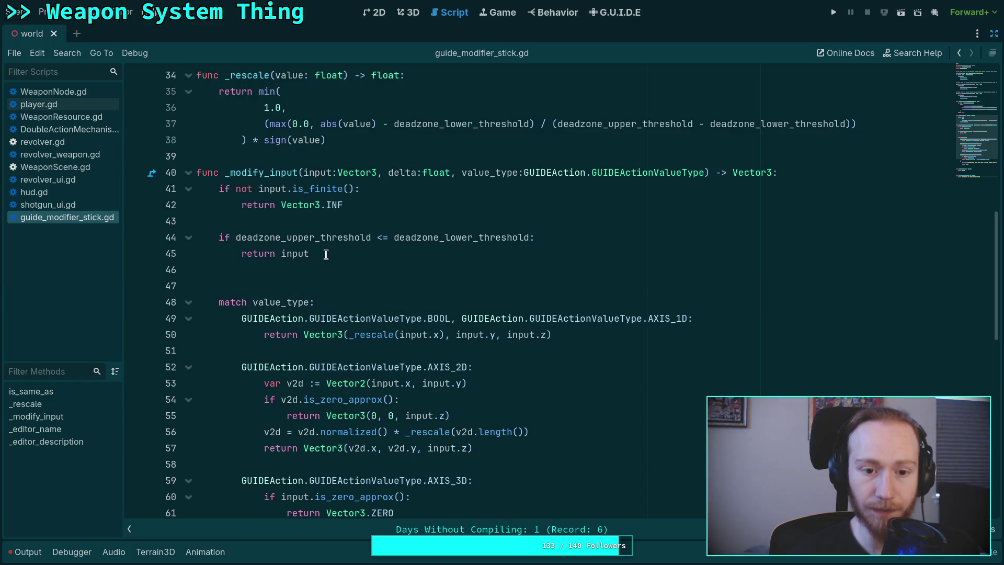
click(310, 266)
key(BackSpace)
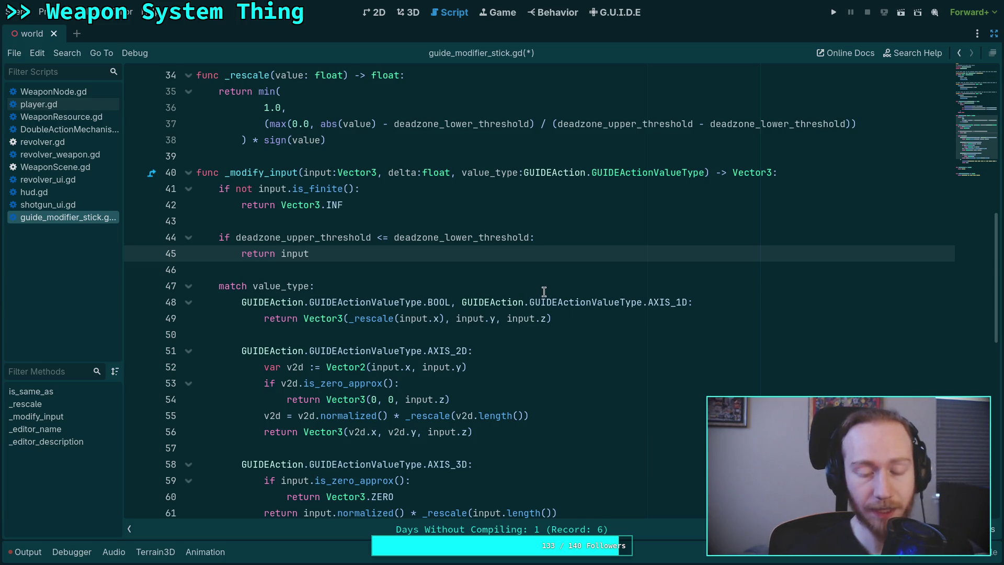
scroll(544, 288, up, 8)
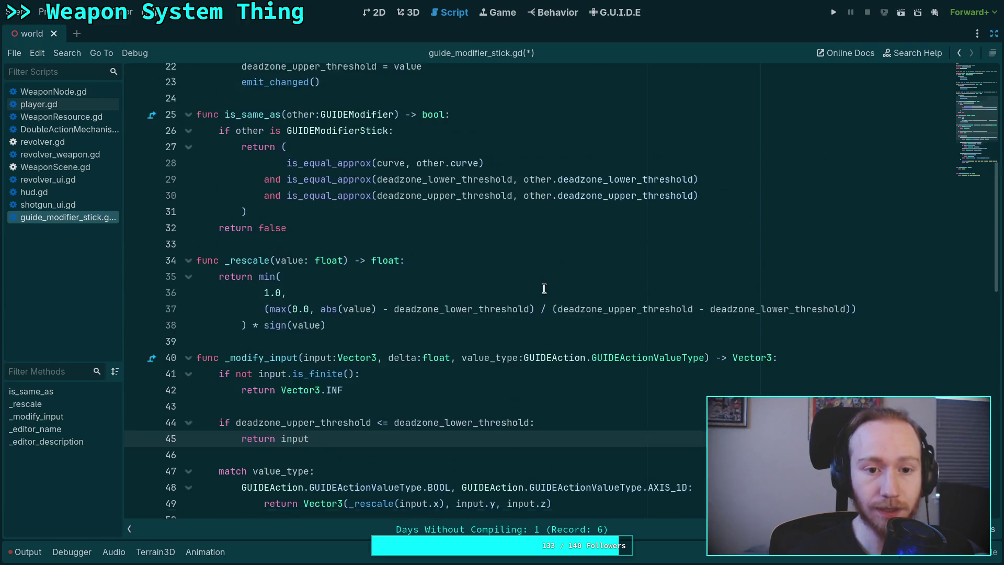
scroll(543, 288, up, 3)
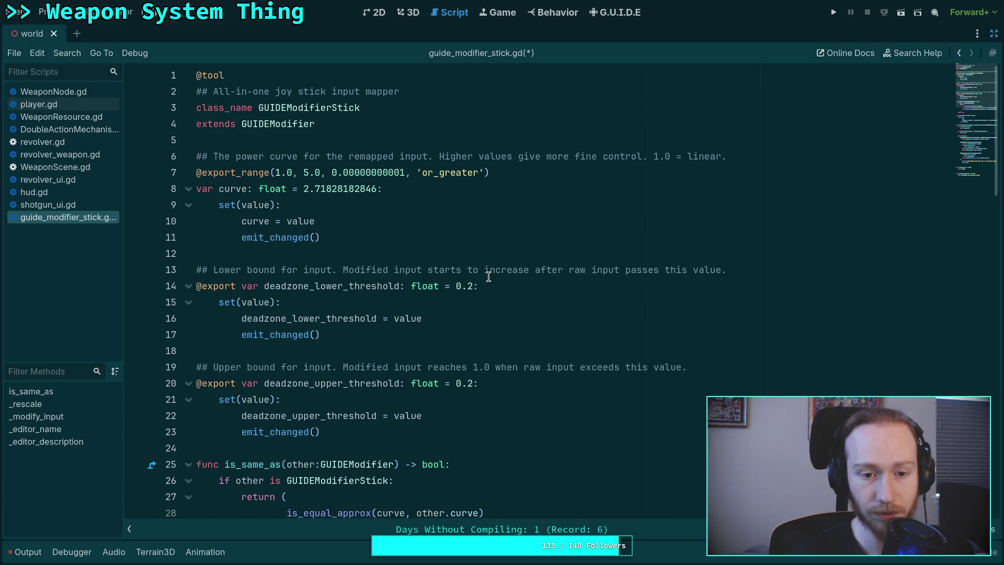
scroll(488, 276, down, 6)
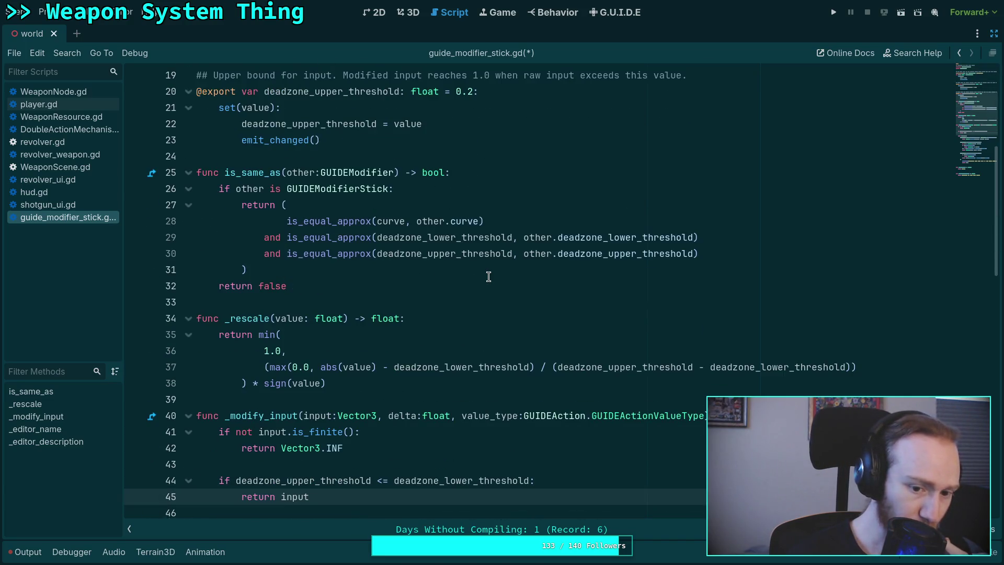
scroll(488, 277, down, 2)
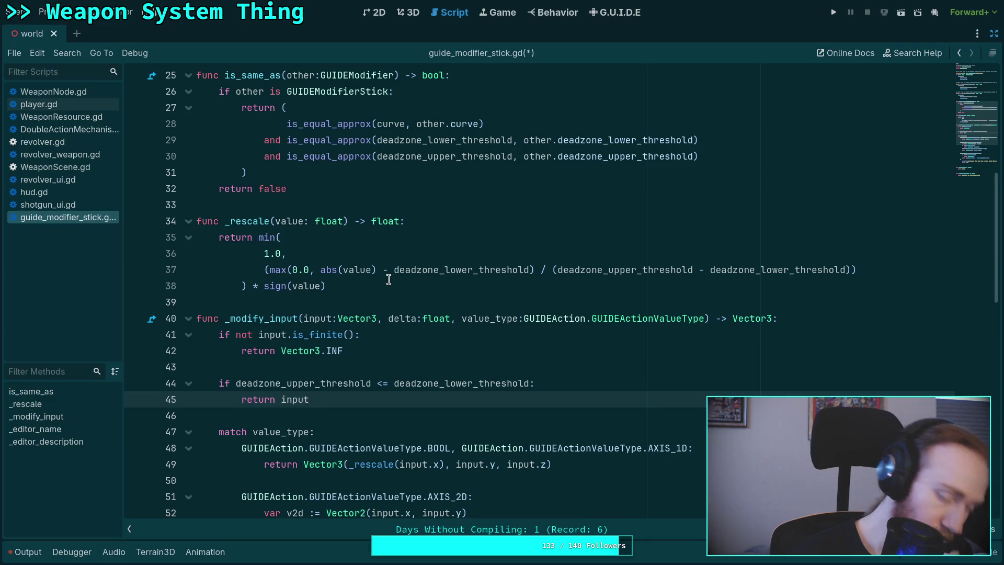
Put the caret before min in _rescale's return and check the Desmos curve graph.
click(258, 237)
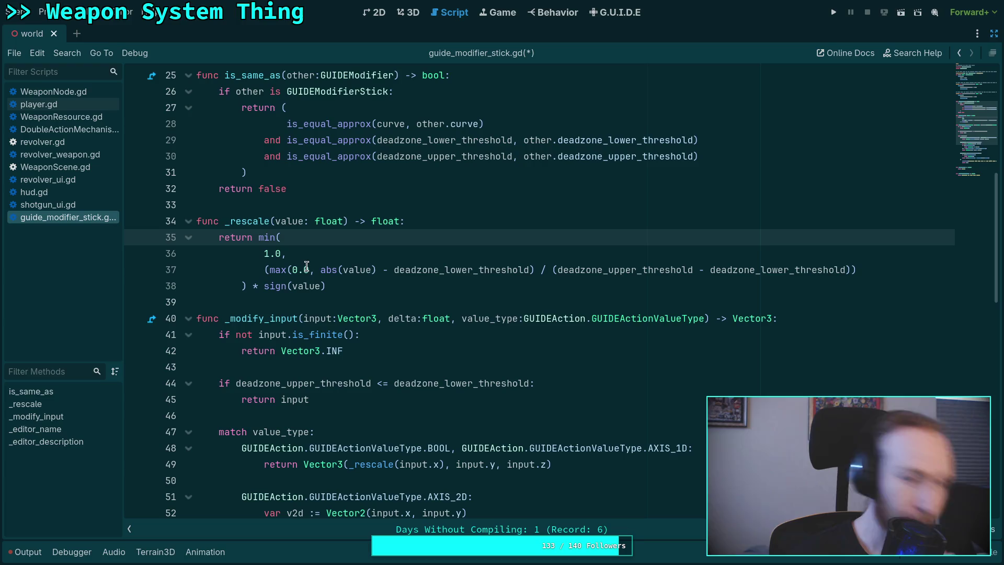
key(super+3)
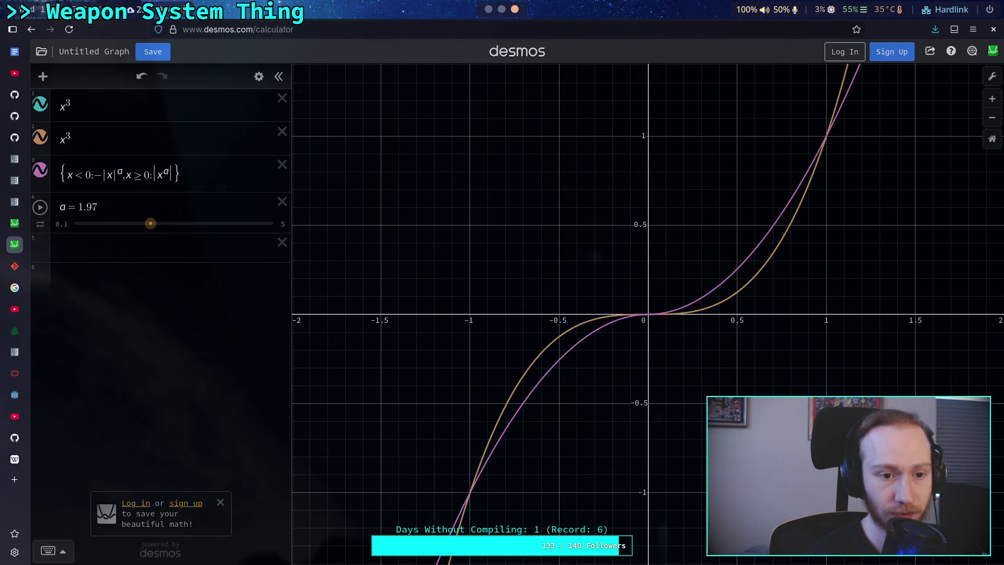
key(super+shift+4)
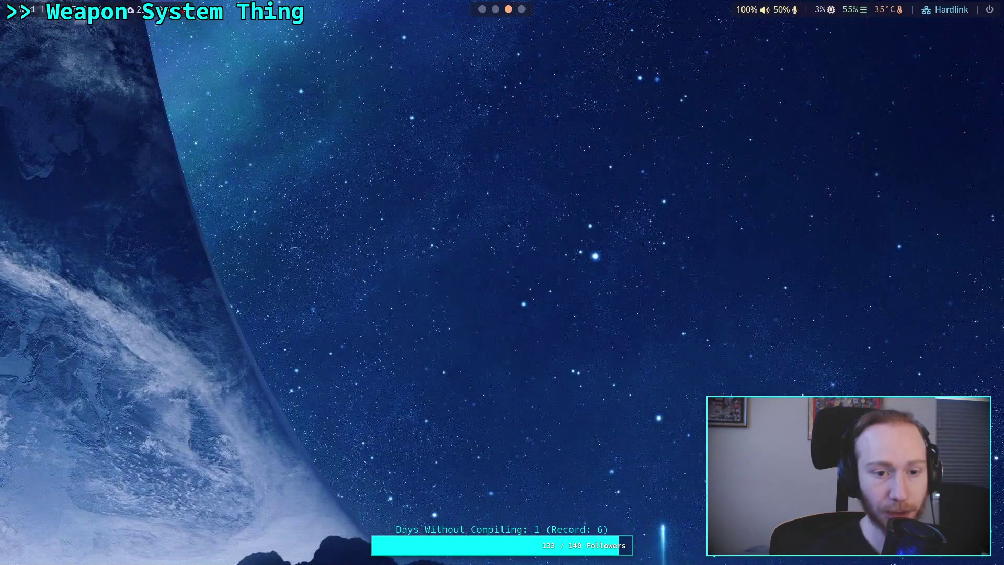
key(super+2)
key(super+1)
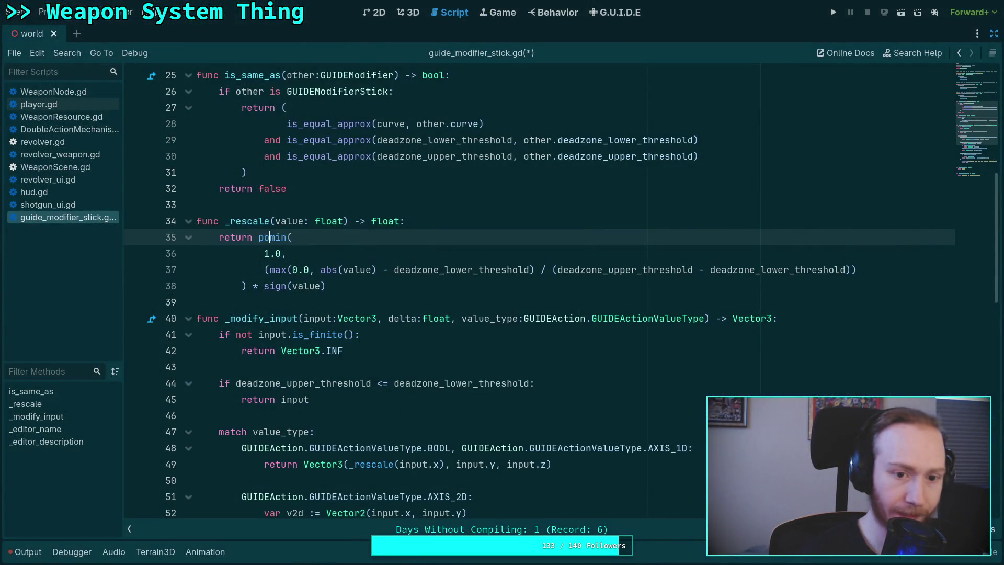
Wrap _rescale's min(...) in pow(..., curve) and save the script.
text(pow)
text(f)
text(()
key(BackSpace)
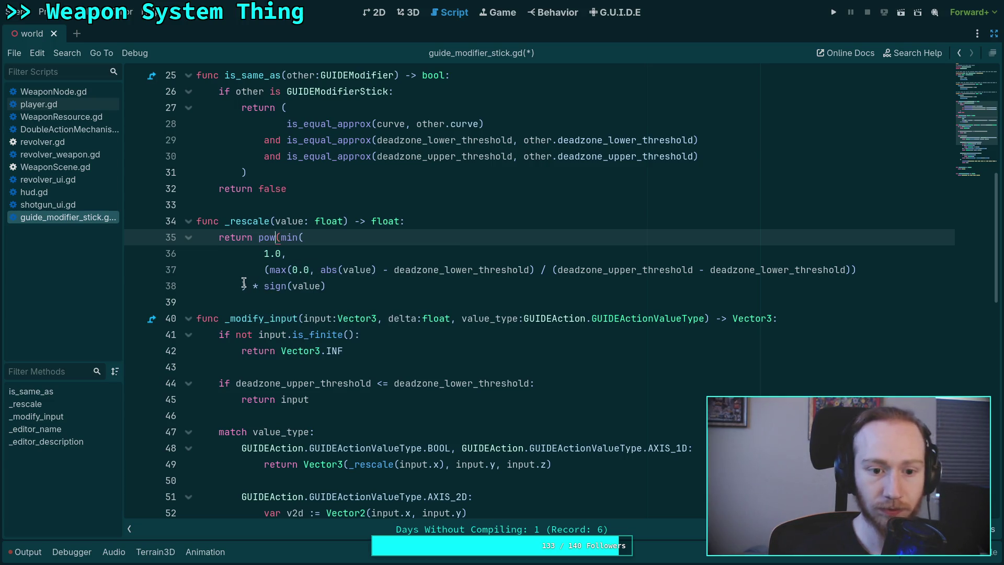
click(244, 283)
text(, c)
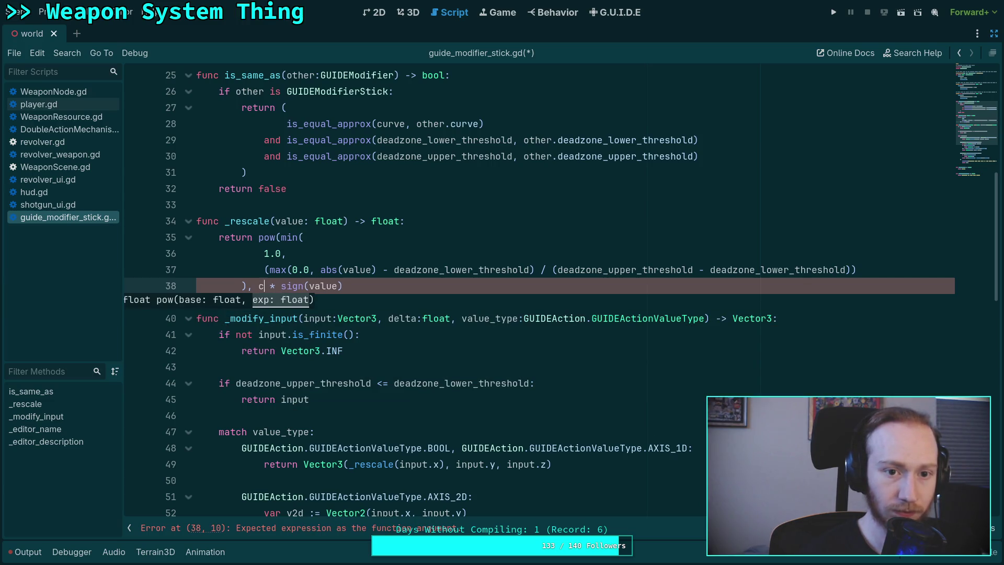
key(Return)
text())
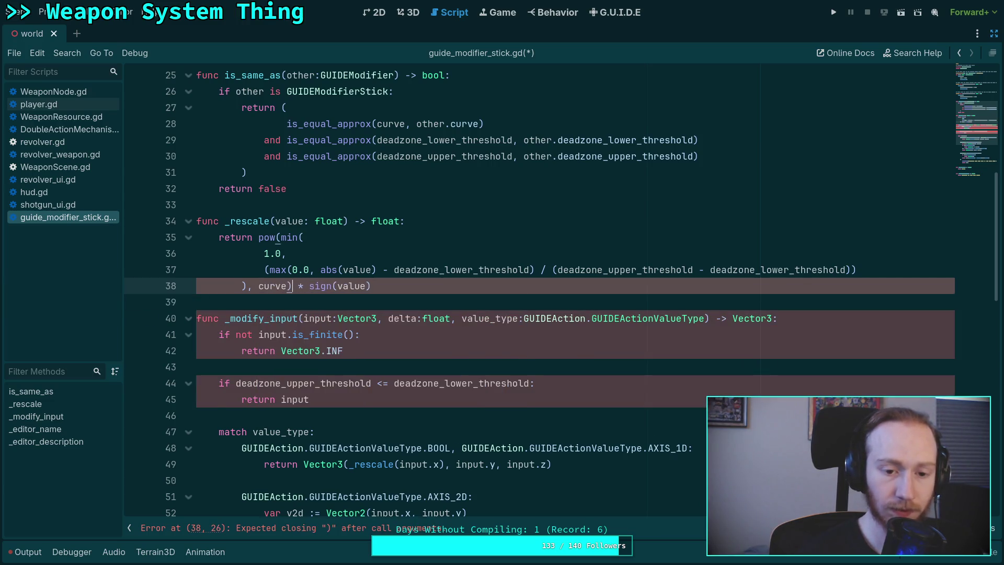
key(Down)
key(ctrl+s)
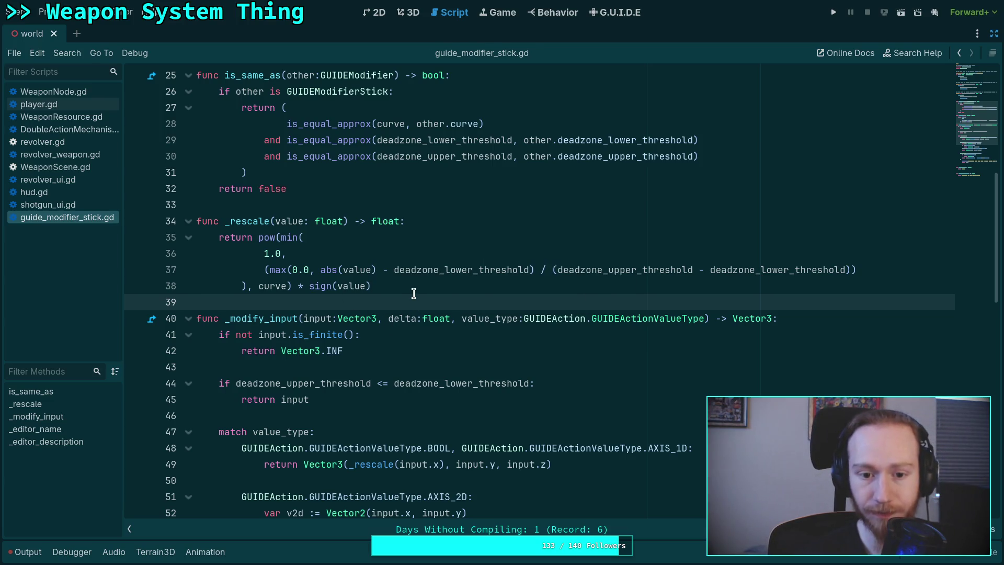
scroll(413, 293, up, 3)
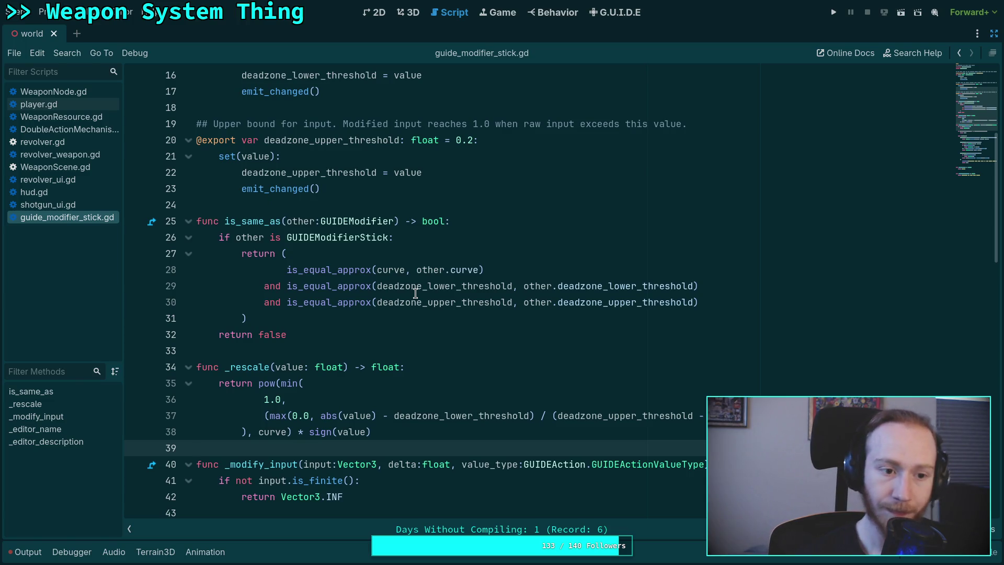
In the G.U.I.D.E editor, add a Stick modifier to the right-stick look mapping.
click(602, 13)
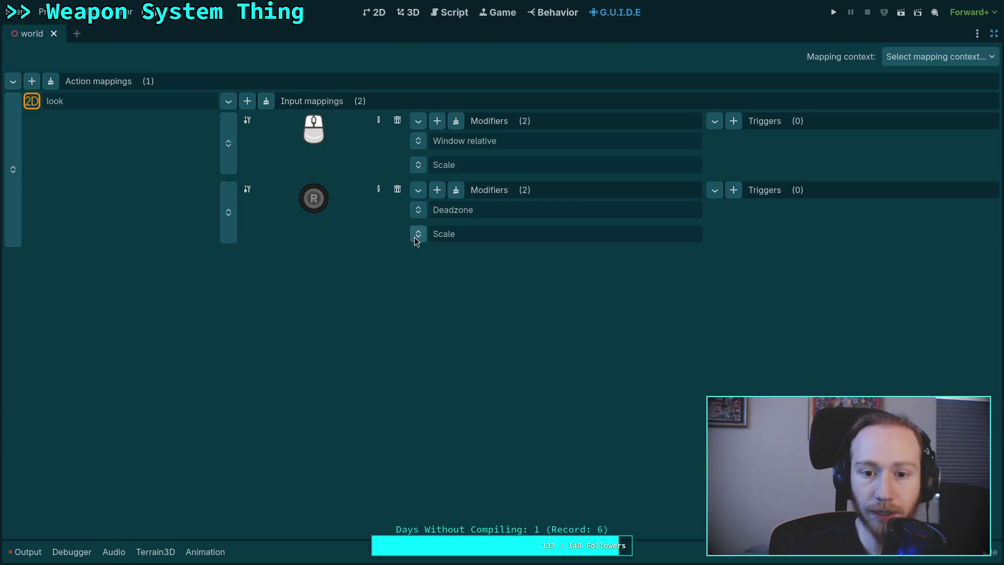
click(437, 190)
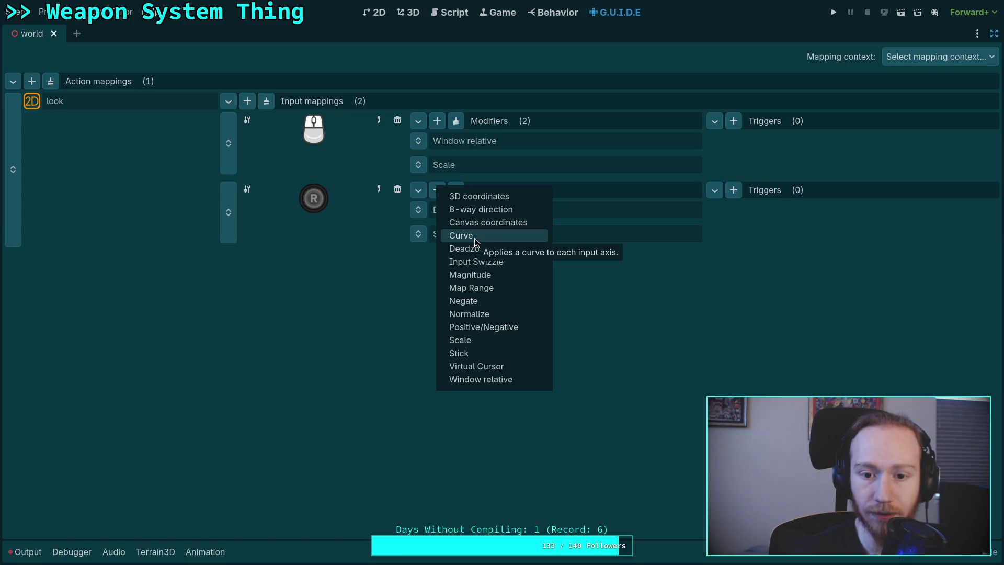
click(477, 354)
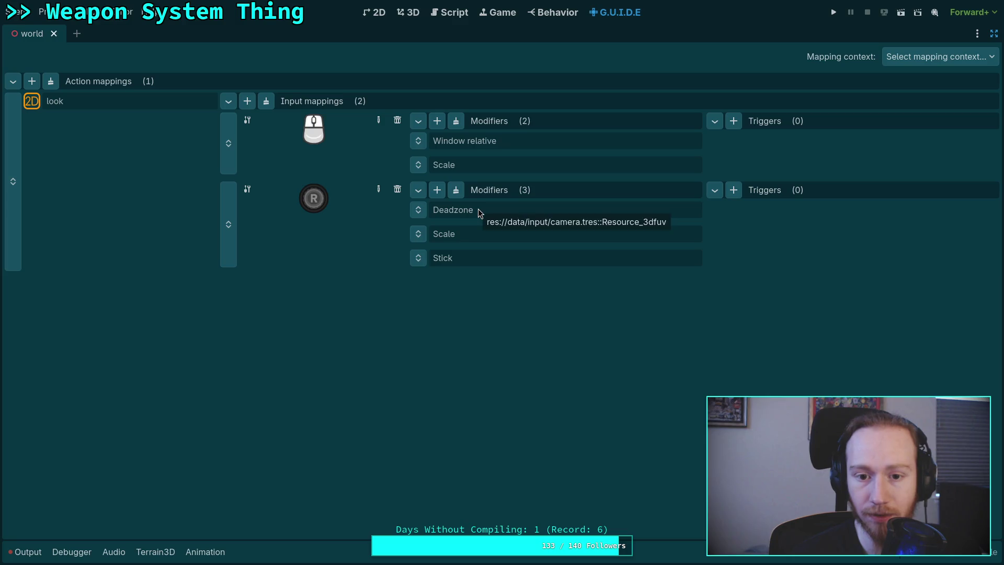
Remove the Scale and Deadzone modifiers, keeping only Stick, and open its script.
click(994, 34)
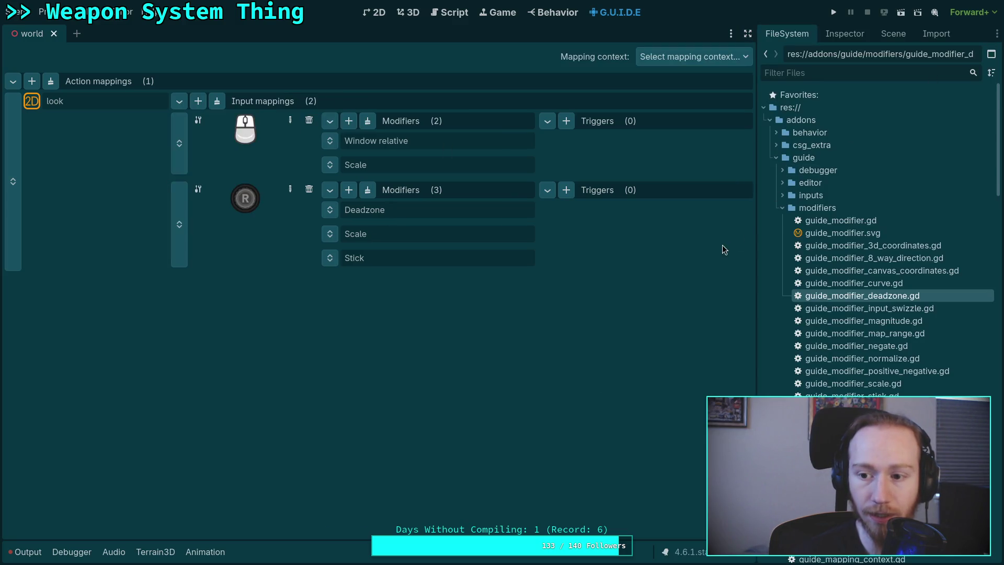
click(844, 33)
click(355, 235)
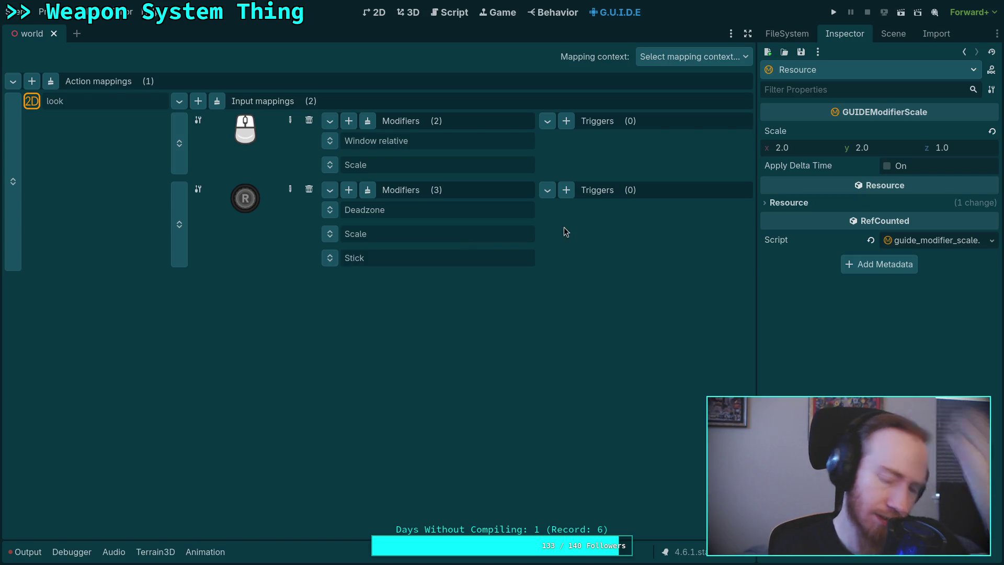
click(330, 233)
click(348, 256)
click(383, 211)
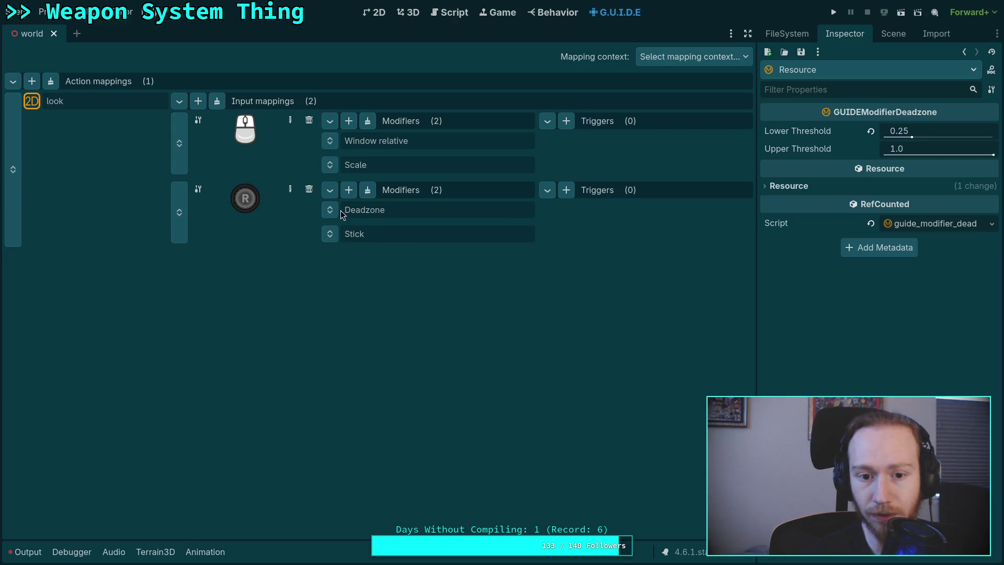
click(330, 210)
click(366, 239)
click(376, 211)
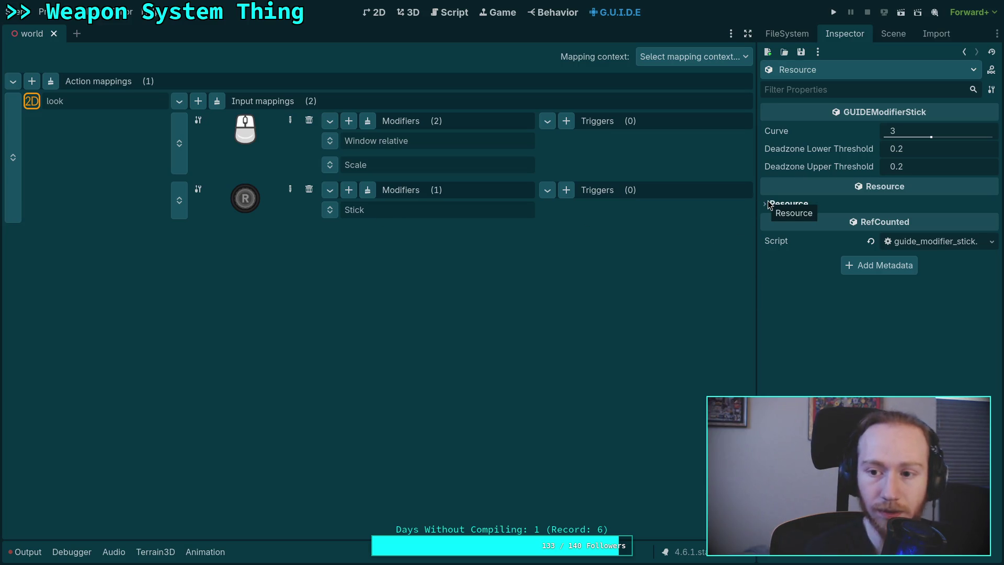
click(449, 12)
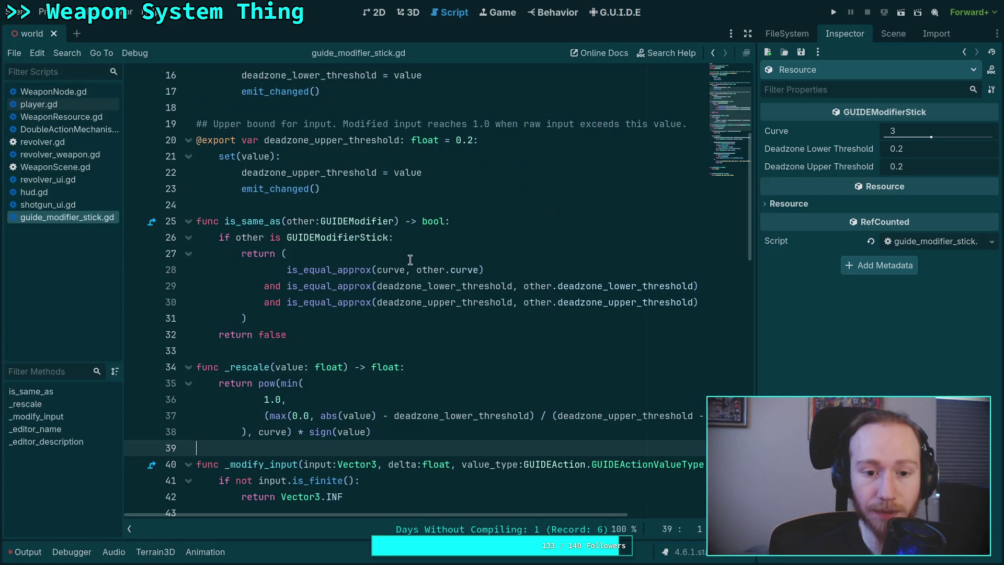
Change the deadzone_upper_threshold default on line 20 from 0.2 to 0.9 and save.
scroll(329, 361, up, 5)
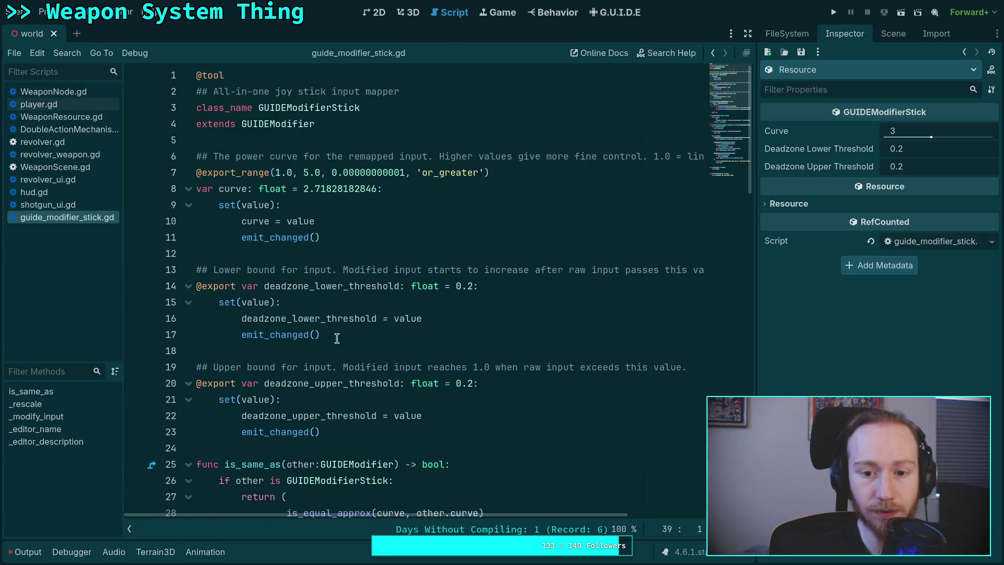
drag(456, 383, 474, 381)
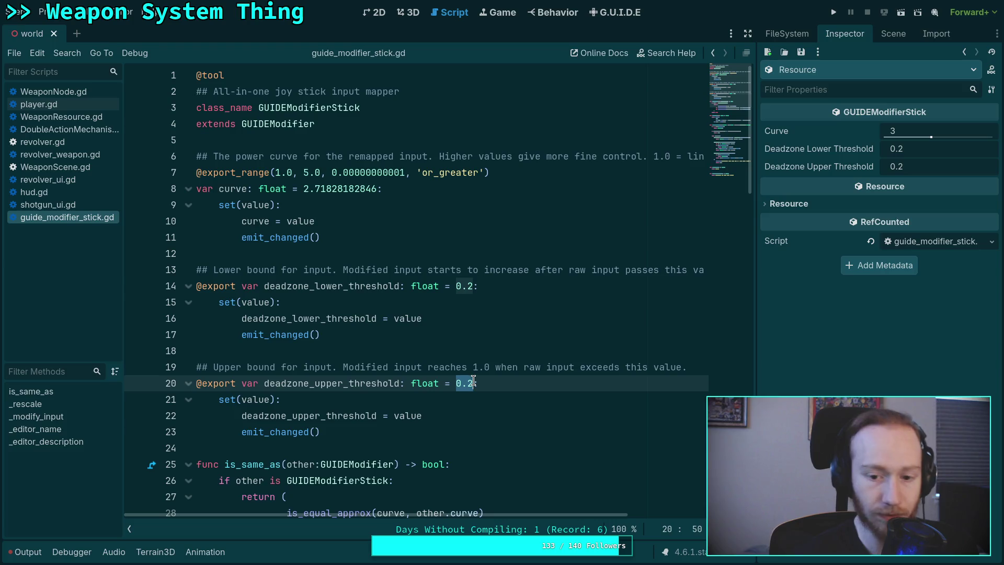
text(0.)
key(ctrl+s)
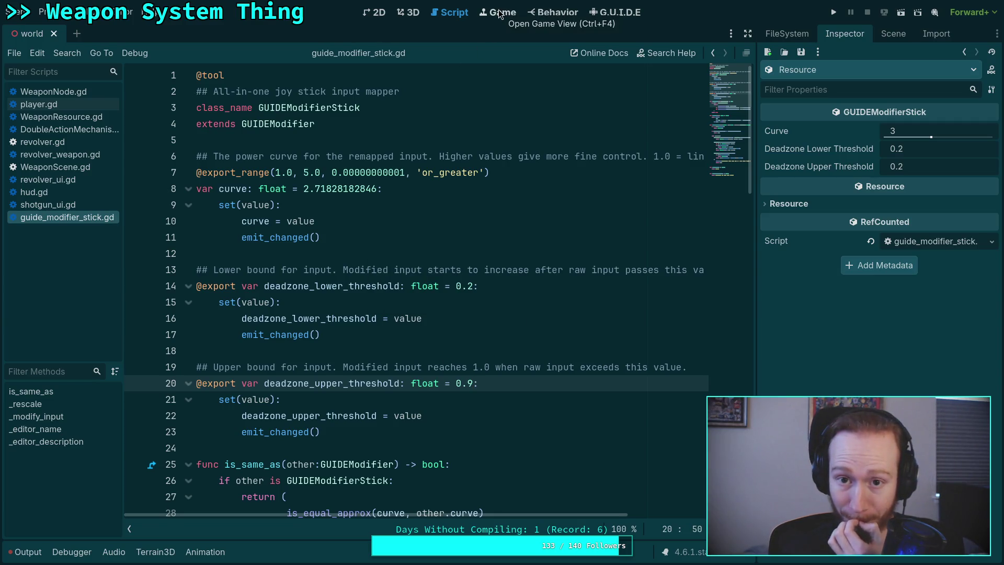
Back in the G.U.I.D.E editor, confirm the look Stick modifier's upper deadzone threshold reads 0.9.
click(615, 12)
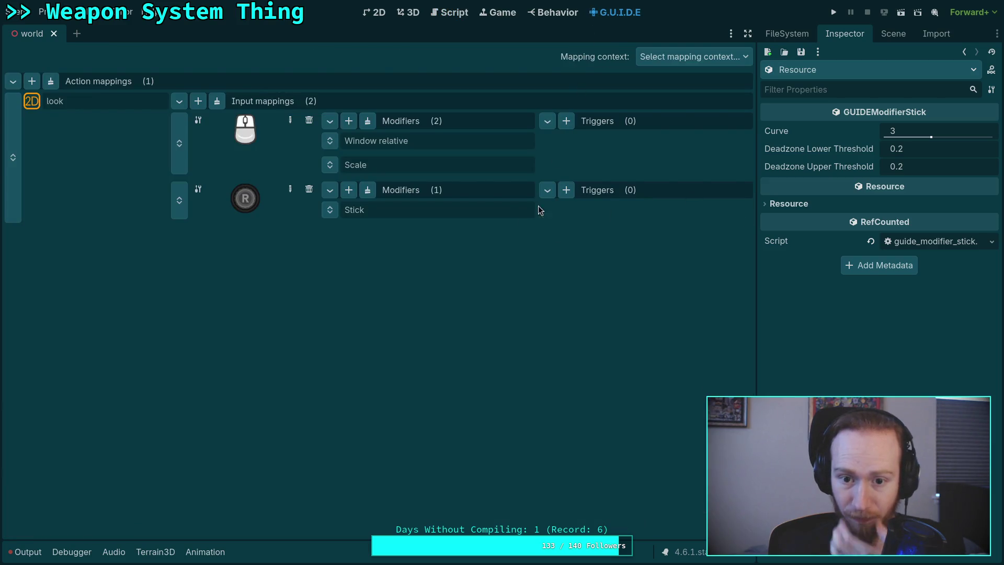
click(422, 166)
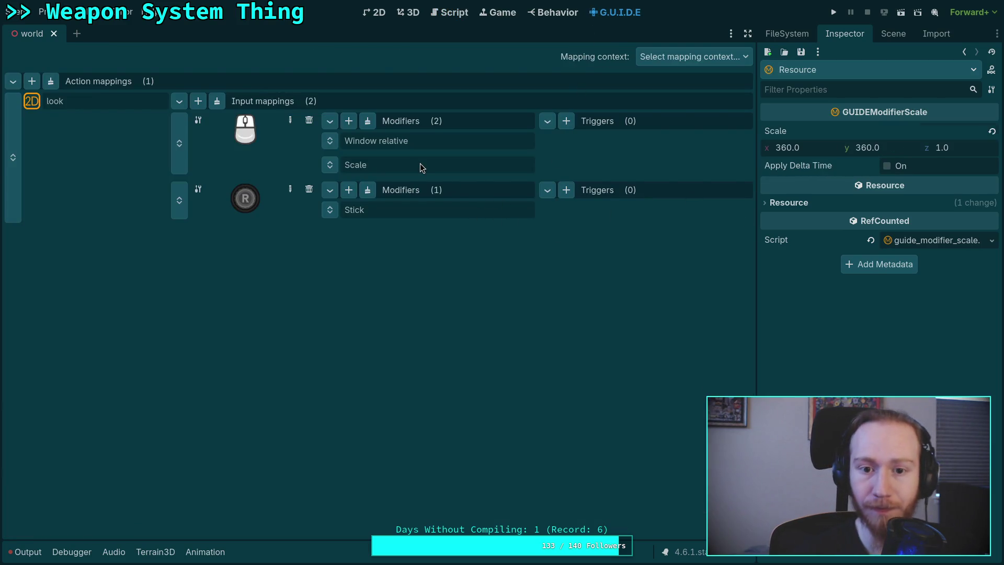
click(467, 213)
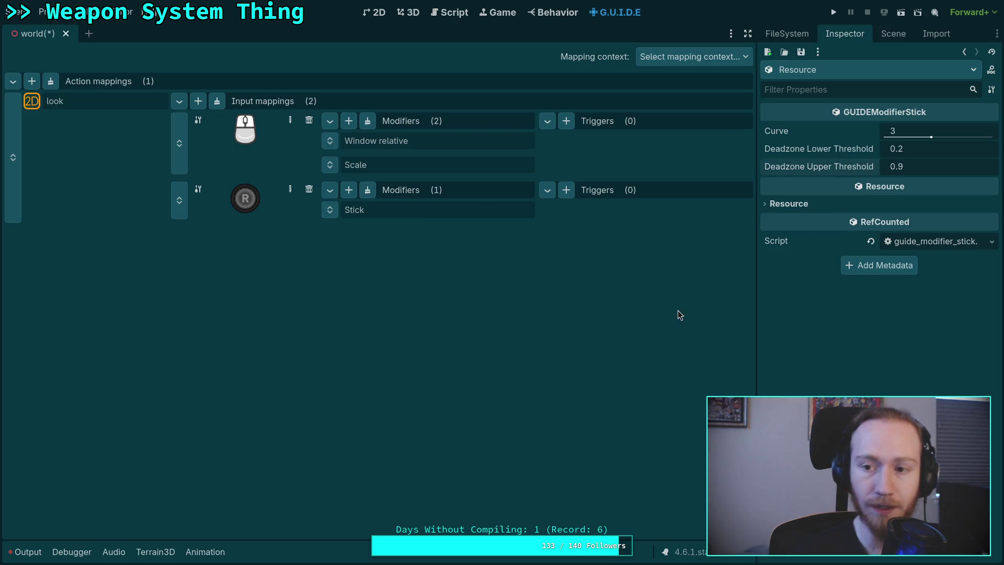
Save the scene and the current modifier resource, abandoning the Save As attempt.
key(ctrl+s)
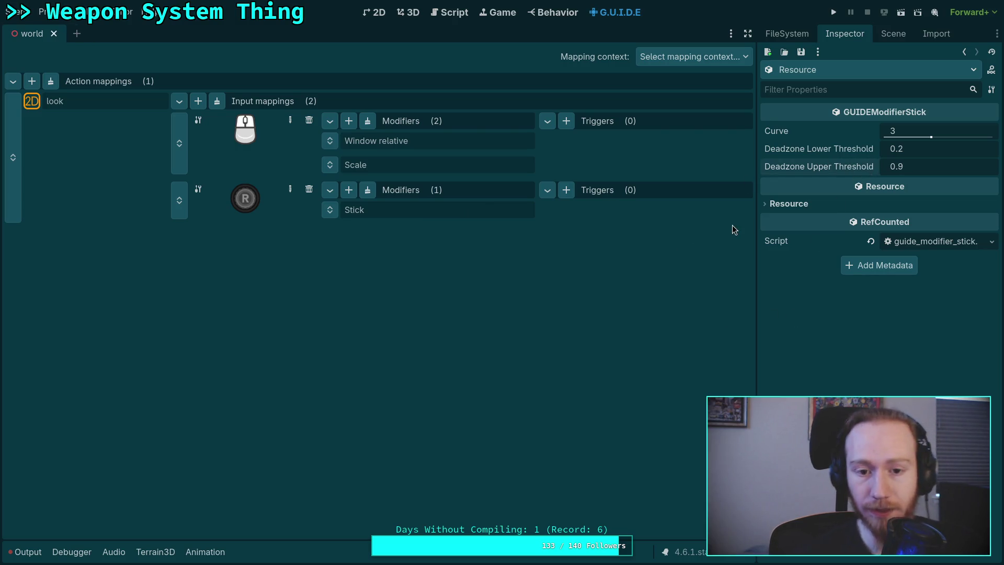
click(801, 53)
click(816, 82)
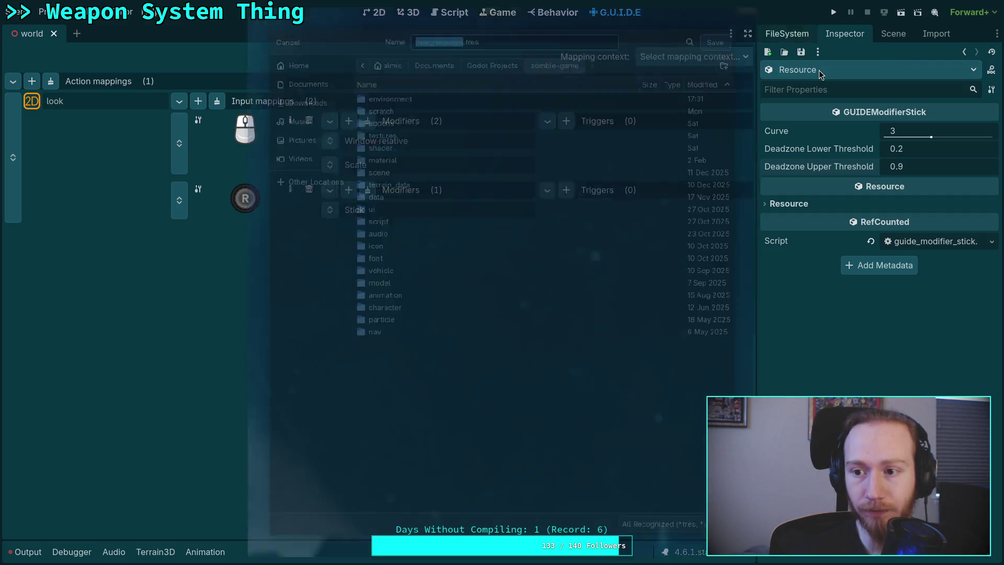
click(274, 26)
click(250, 199)
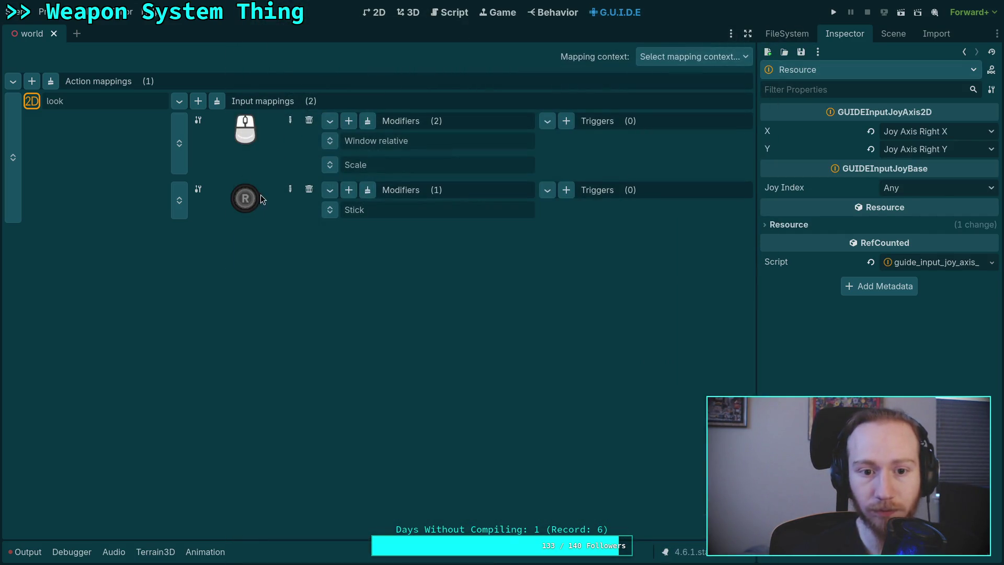
click(801, 52)
click(815, 69)
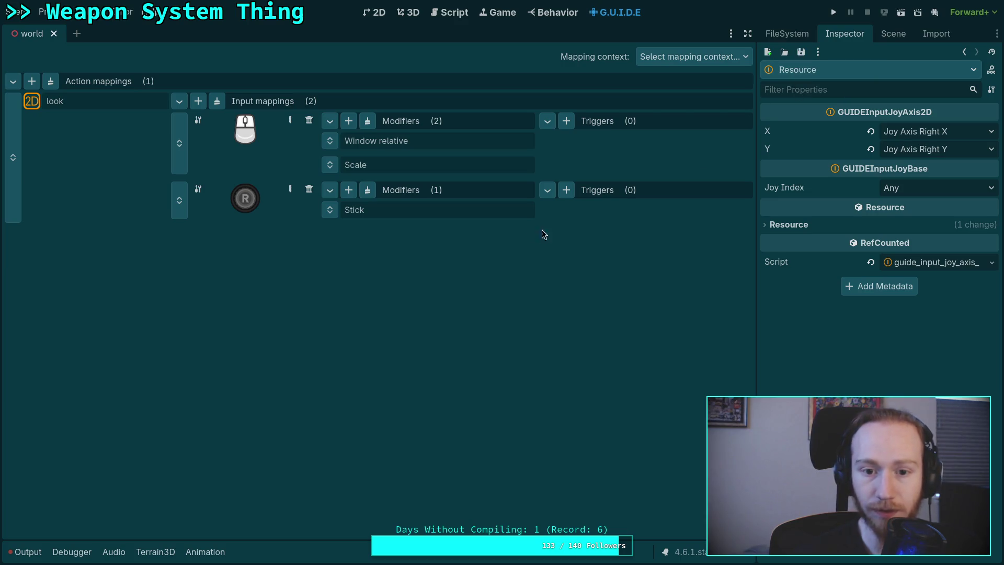
click(434, 209)
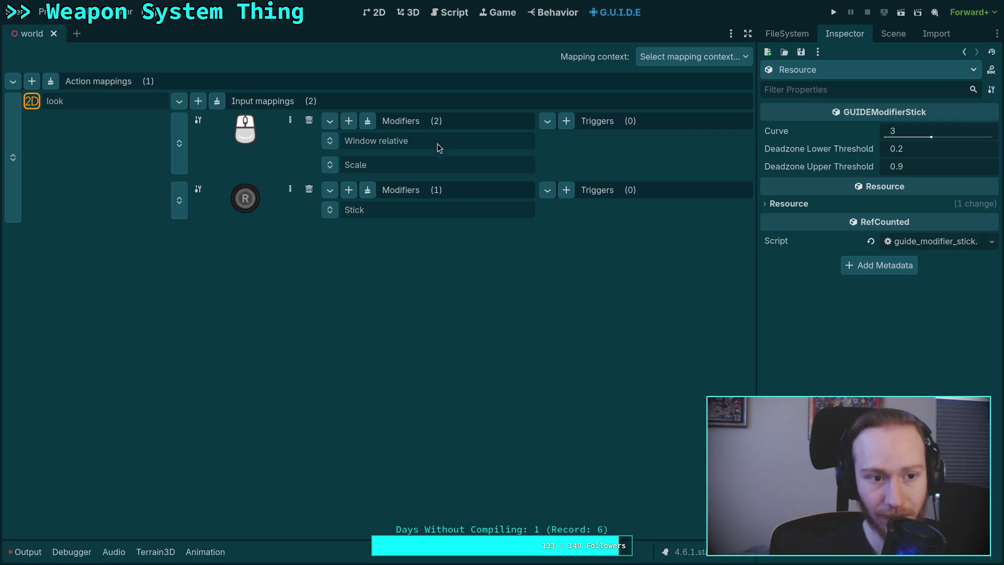
Switch the dock from Scene to FileSystem and bring up the mapping context list.
click(892, 34)
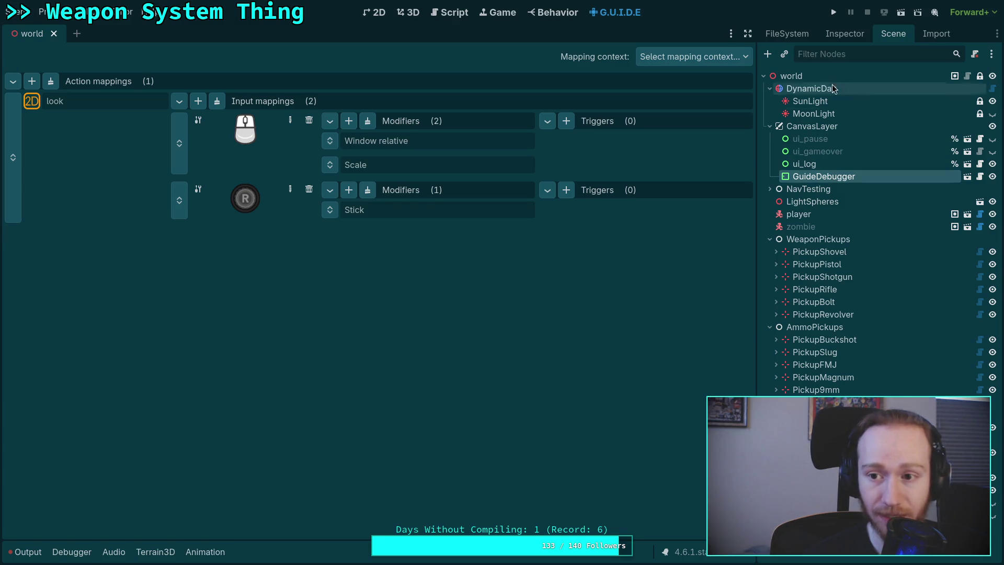
click(786, 33)
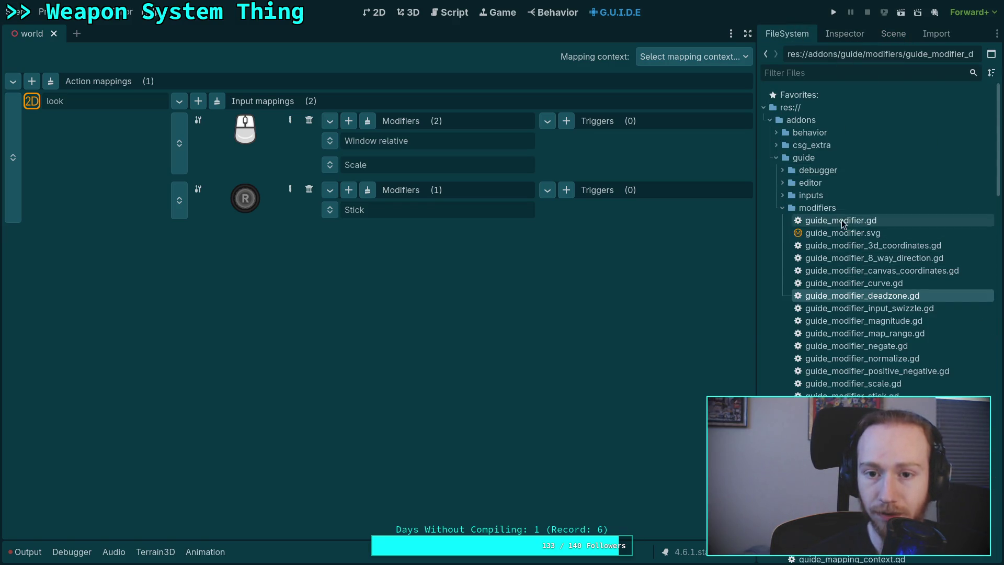
click(695, 56)
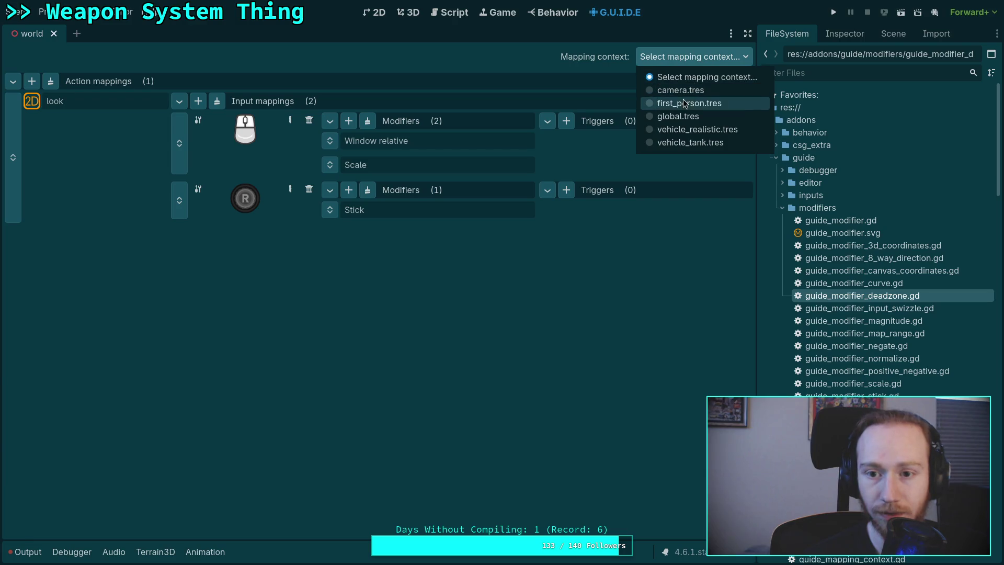
In first_person.tres, replace the left stick's Deadzone modifier with a Stick modifier.
click(686, 103)
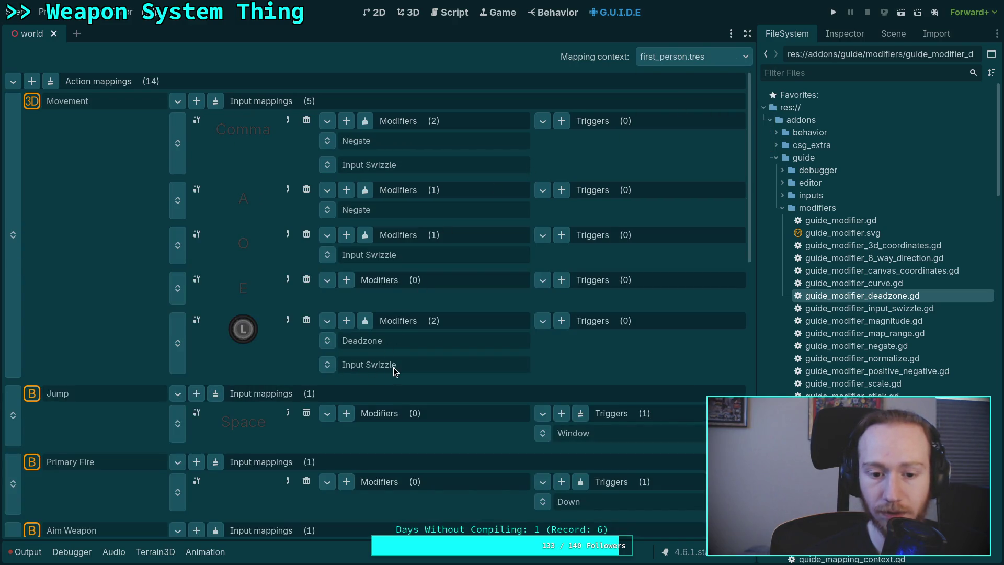
click(369, 342)
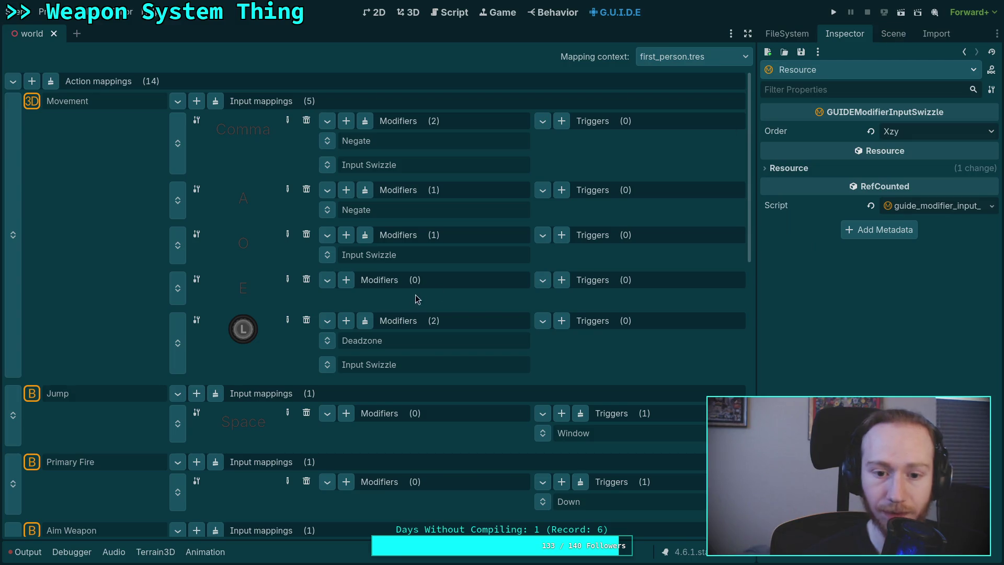
right_click(328, 340)
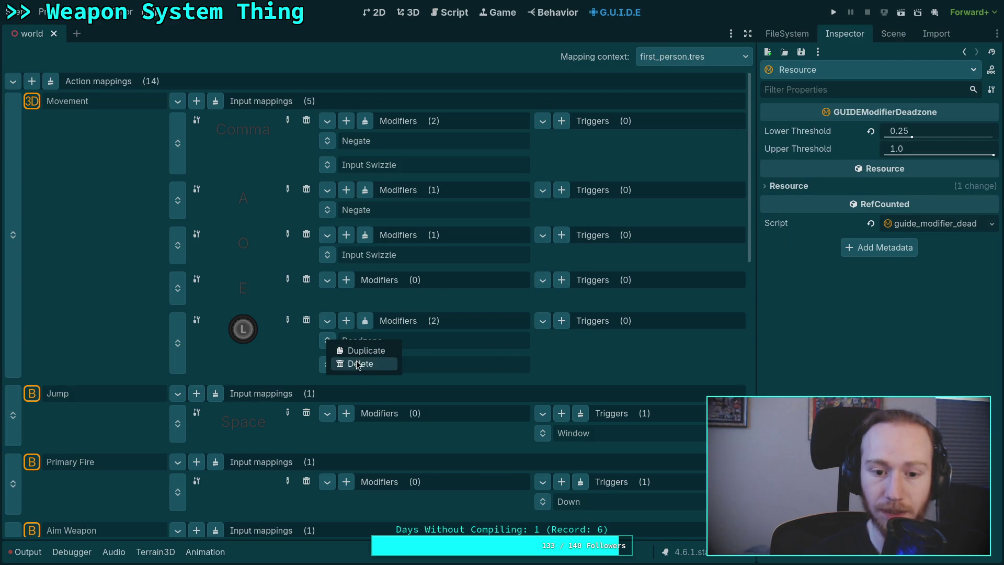
click(360, 362)
click(347, 321)
click(381, 483)
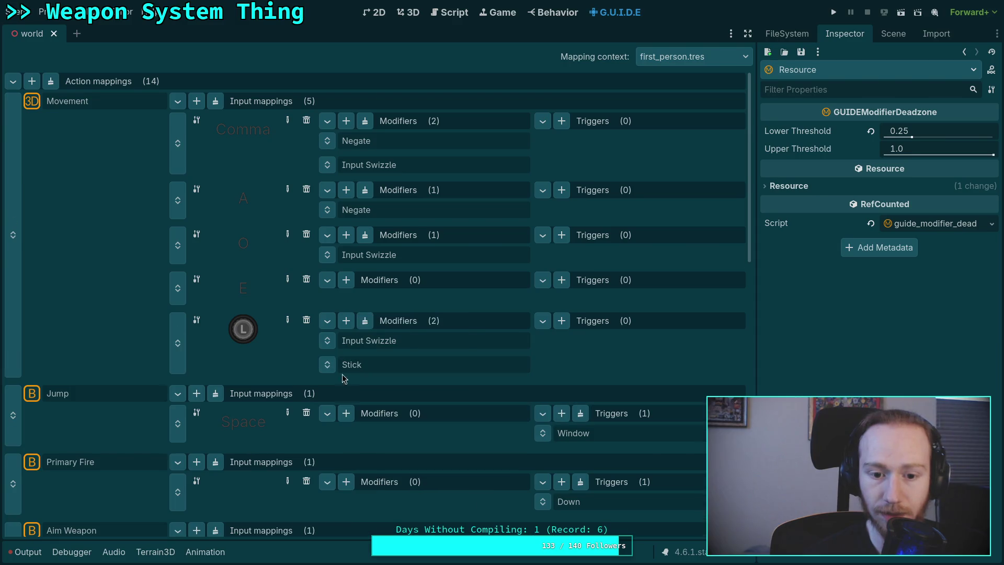
Set the new Stick modifier's Curve to 2 in the Inspector.
click(375, 343)
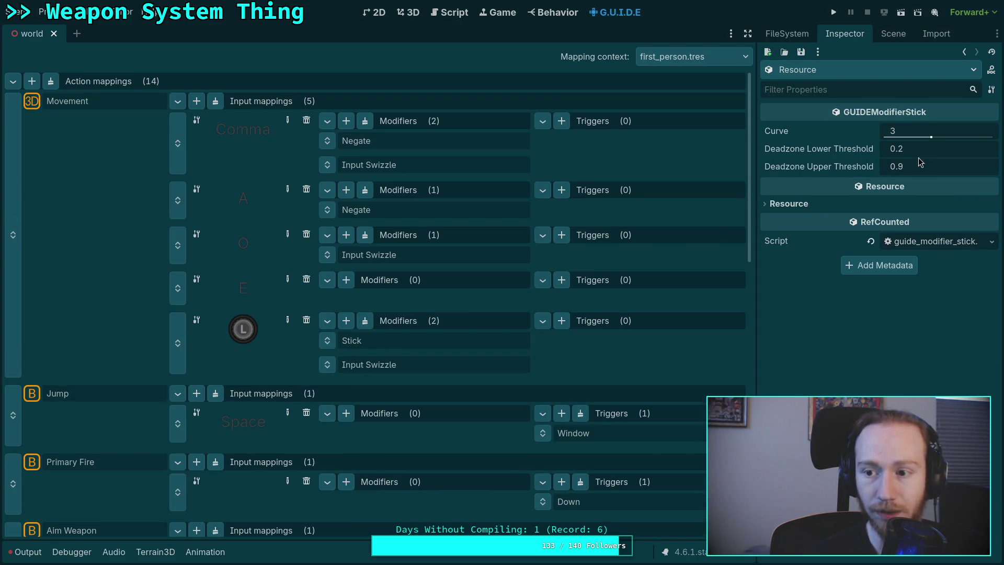
click(916, 133)
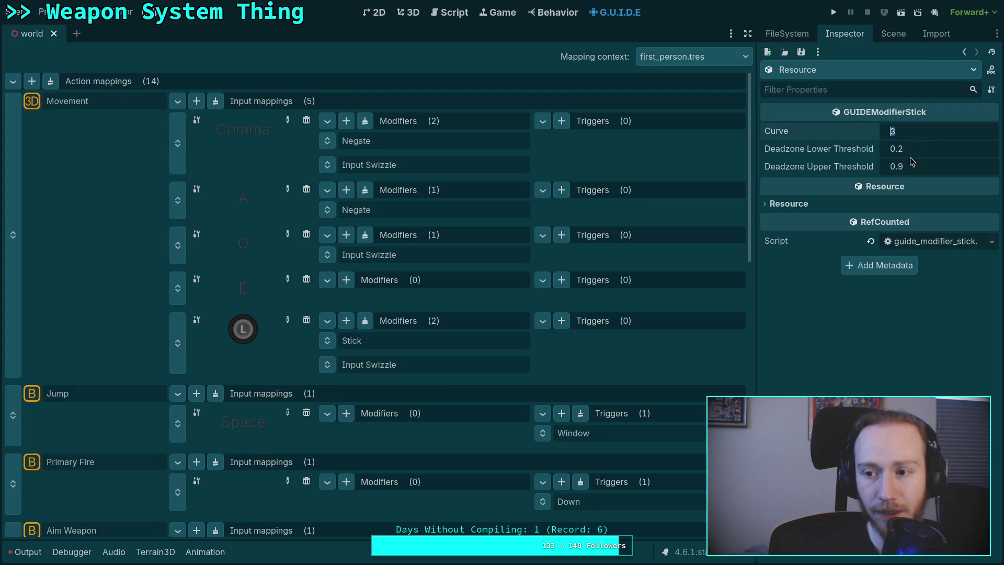
text(2)
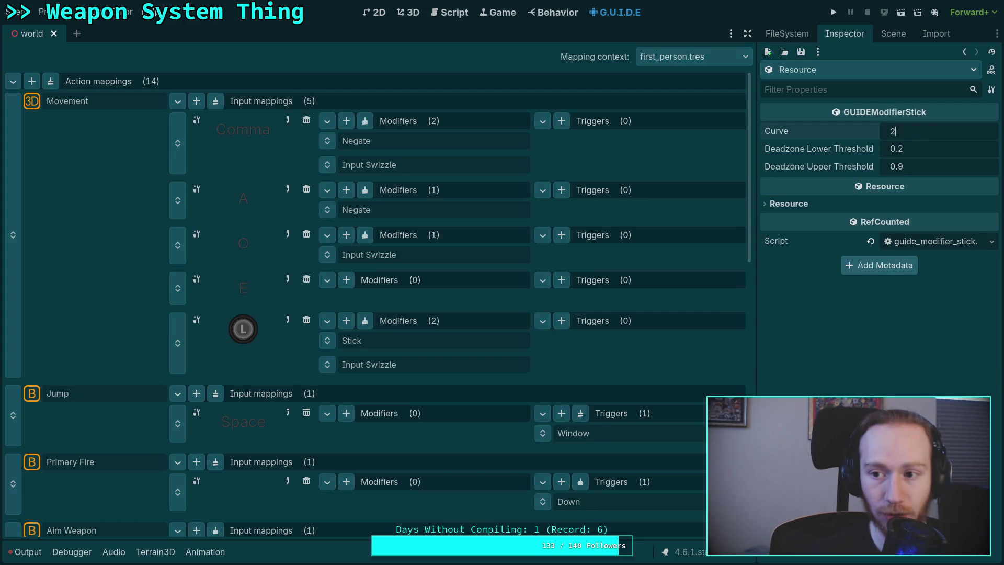
key(Return)
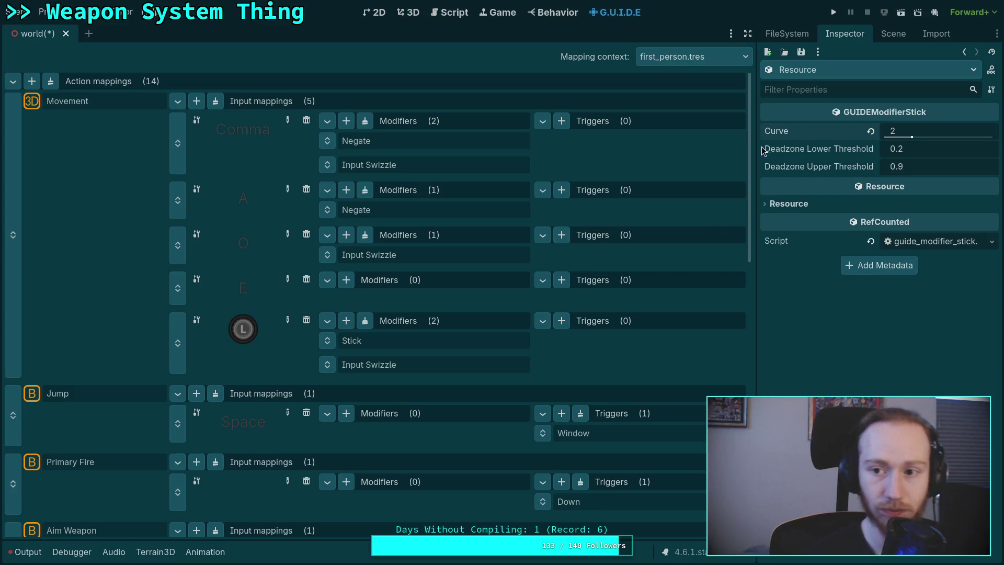
Save the scene with Ctrl+S and launch the game to test the stick.
click(801, 51)
click(815, 81)
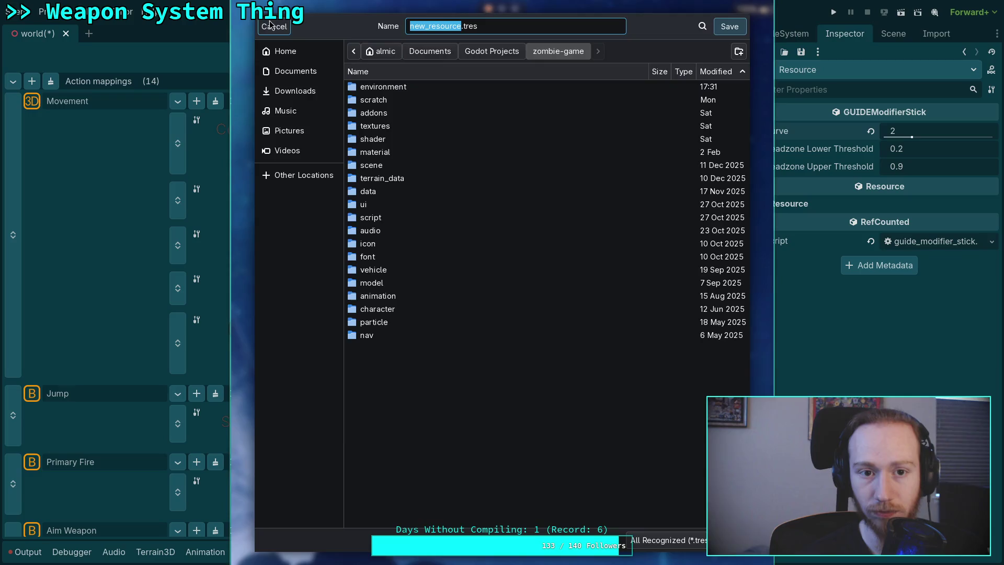
click(270, 24)
click(287, 320)
click(818, 77)
click(396, 342)
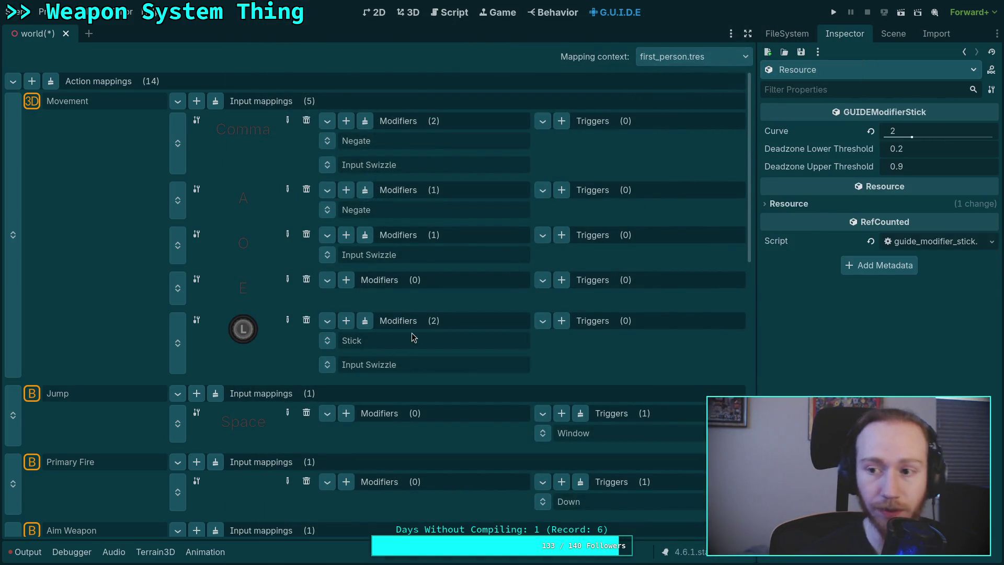
key(ctrl+s)
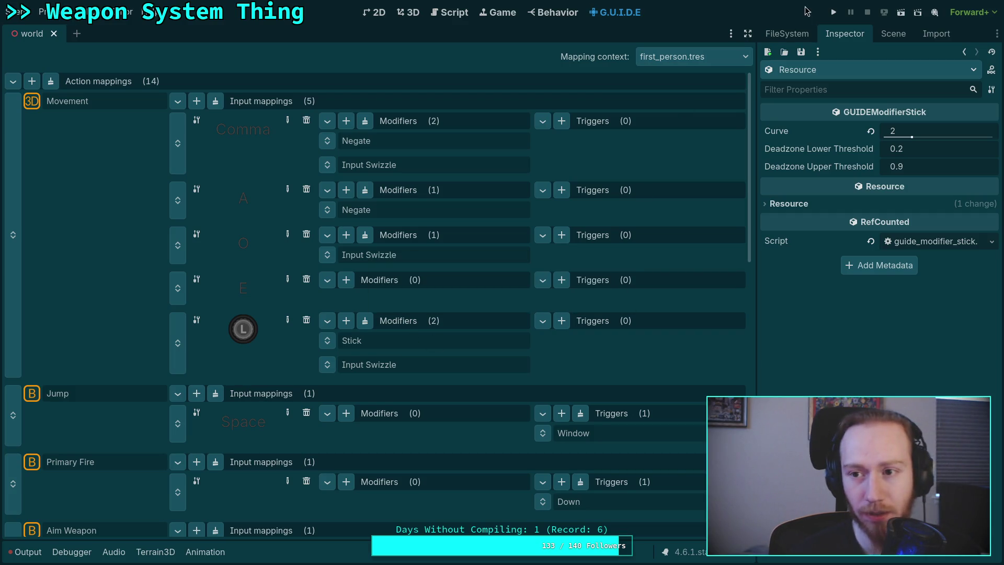
click(834, 12)
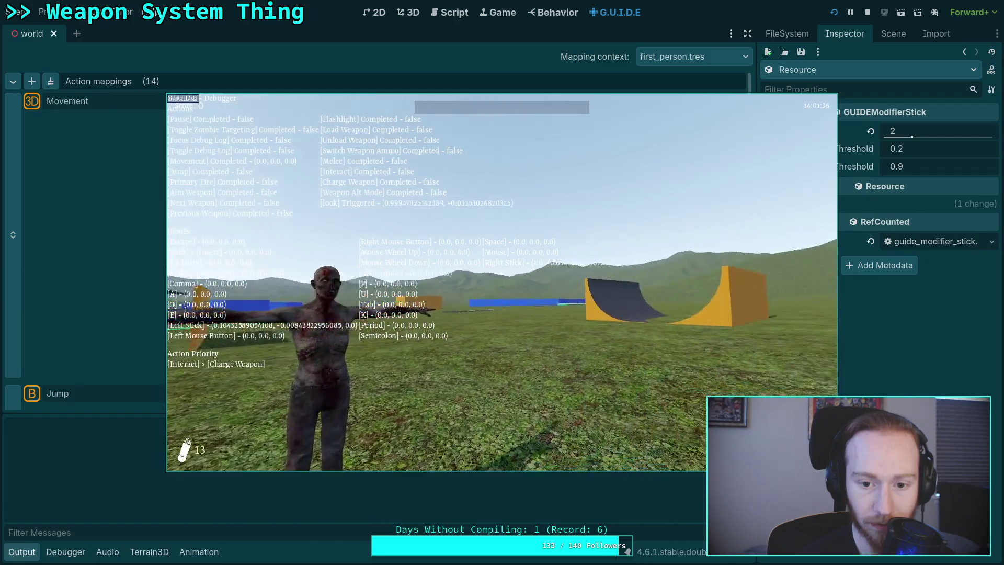
Pause the running game with Esc and choose Exit To Desktop to end the test.
key(Escape)
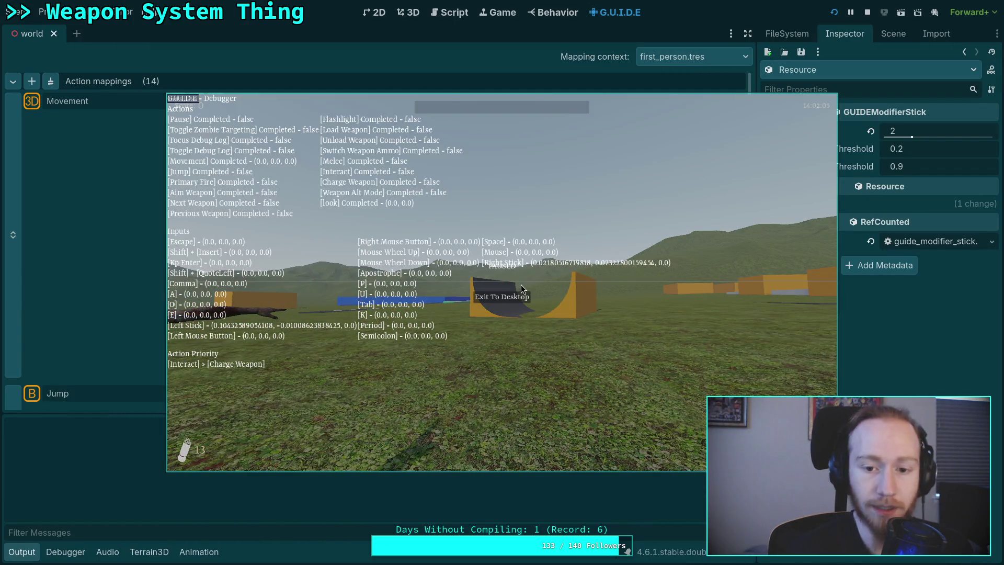
click(516, 298)
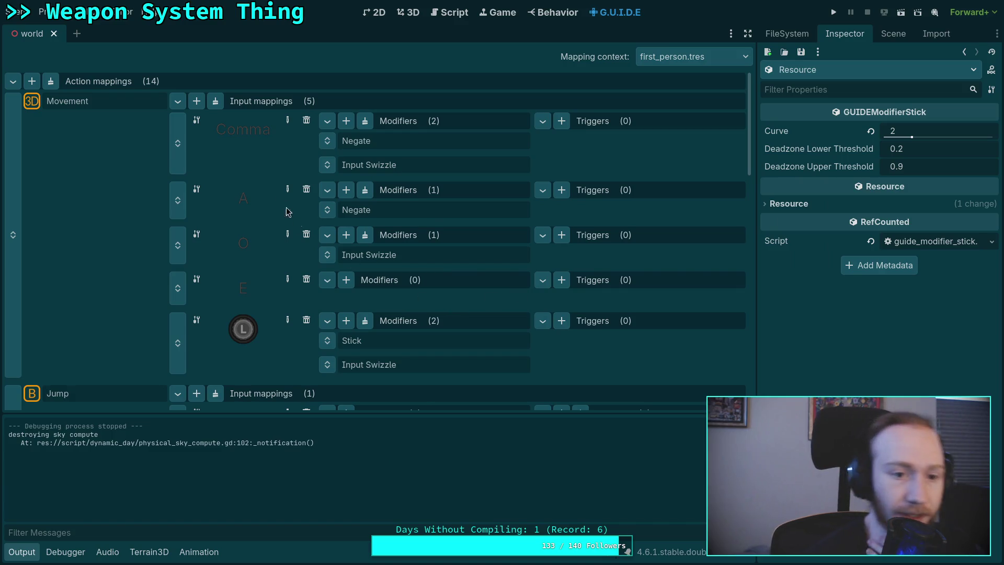
click(533, 15)
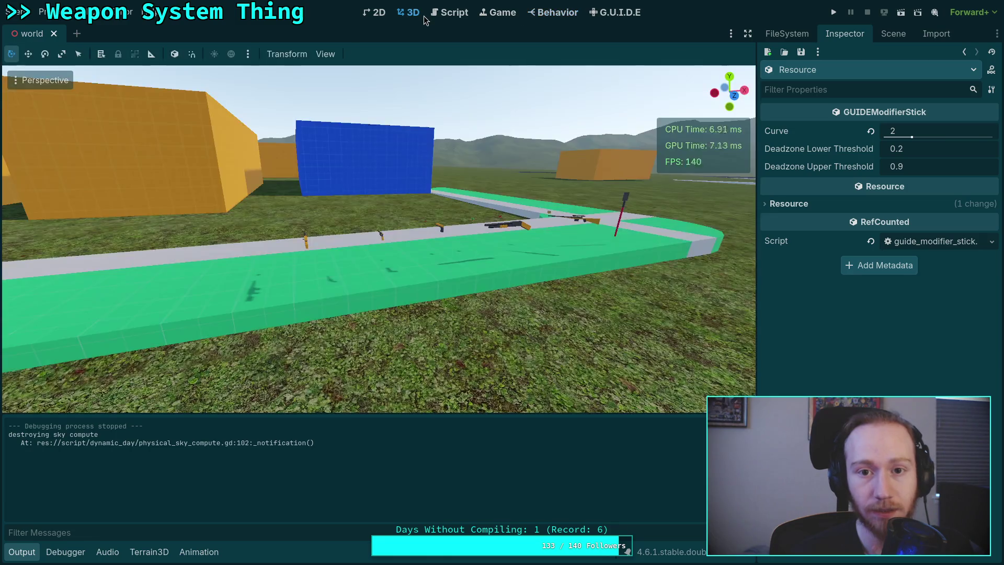
click(449, 12)
scroll(342, 257, down, 3)
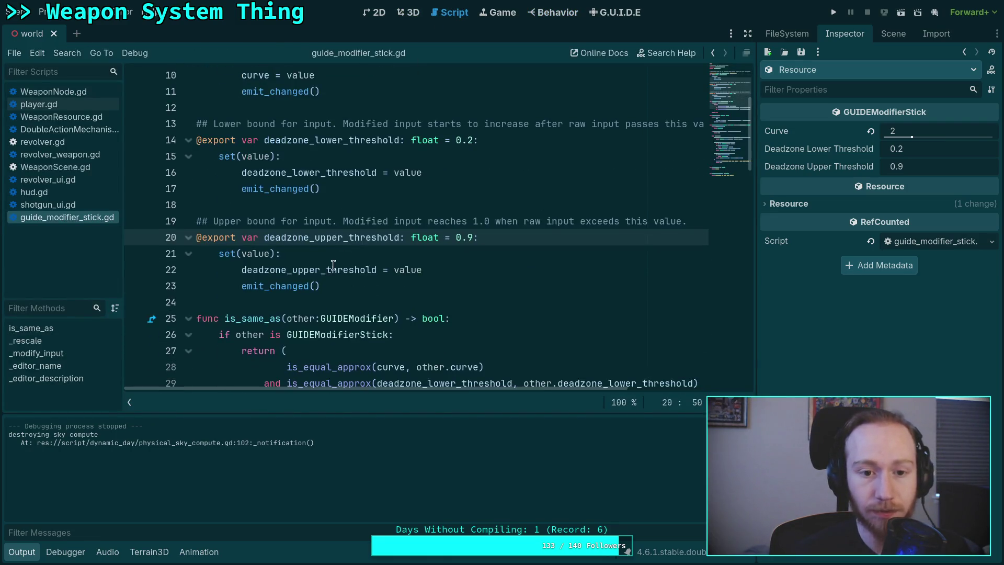
scroll(329, 264, up, 3)
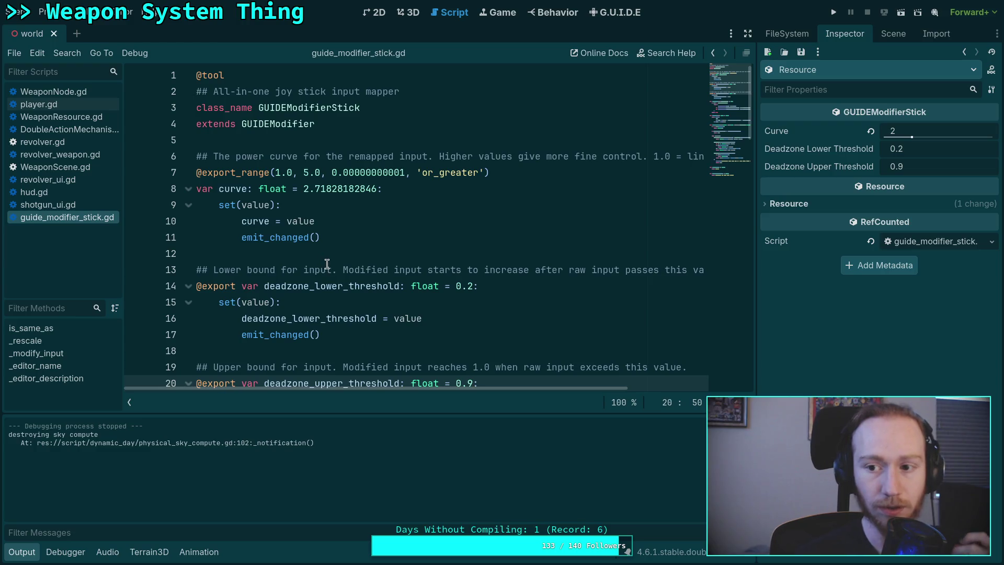
scroll(329, 266, down, 5)
click(380, 198)
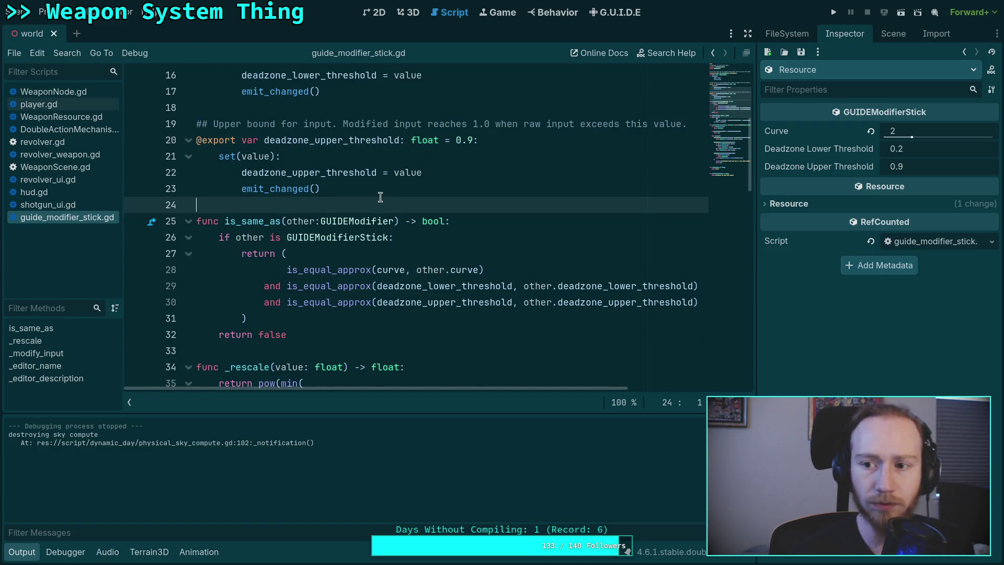
scroll(380, 197, up, 5)
mouse_move(320, 238)
mouse_down()
mouse_move(235, 207)
mouse_move(201, 142)
mouse_up()
key(ctrl+c)
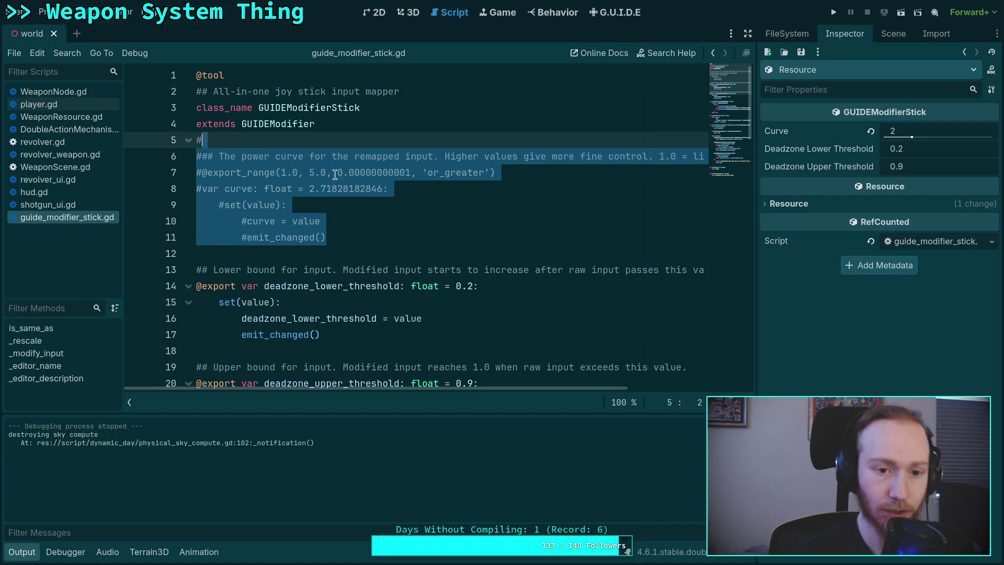
key(BackSpace)
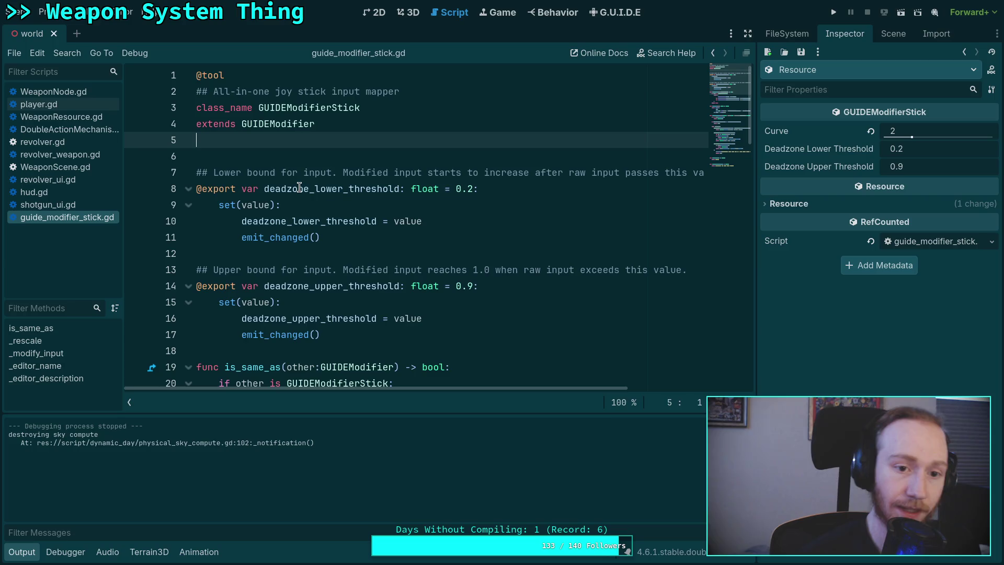
Paste the curve block after the deadzone_upper_threshold setter, adding blank lines for a new property.
scroll(299, 187, down, 3)
click(303, 212)
key(Return)
key(Return)
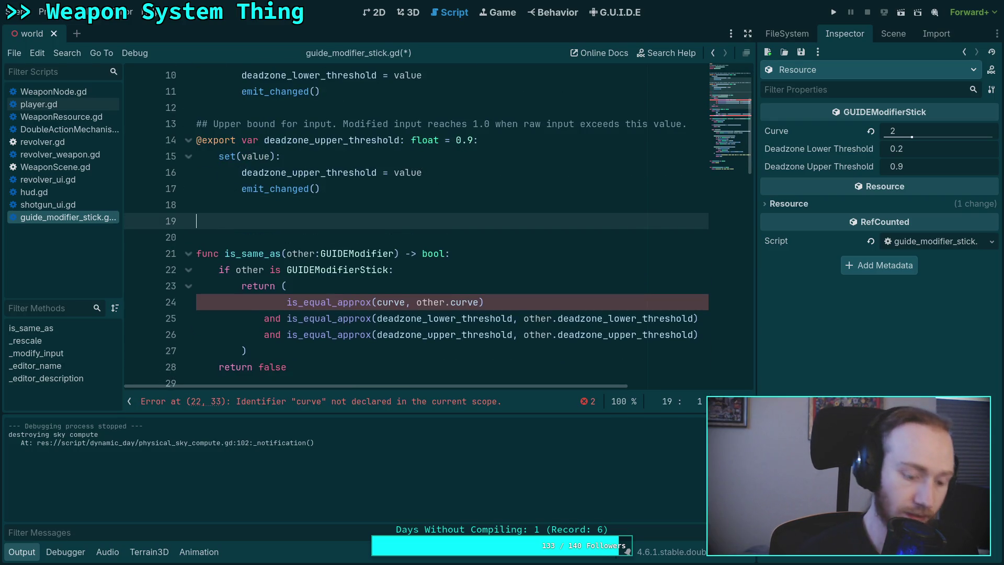
key(ctrl+v)
click(214, 217)
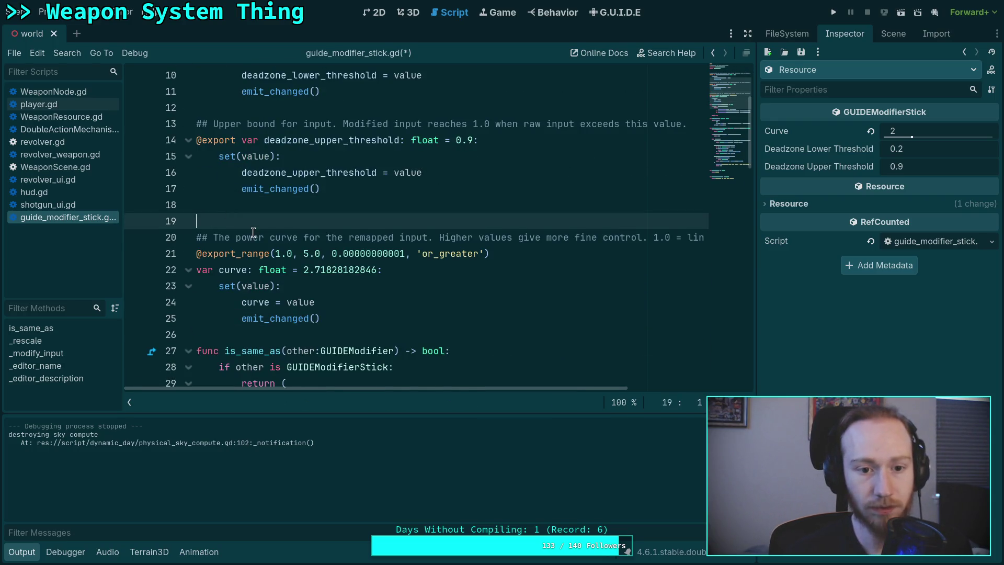
key(BackSpace)
click(402, 305)
key(Return)
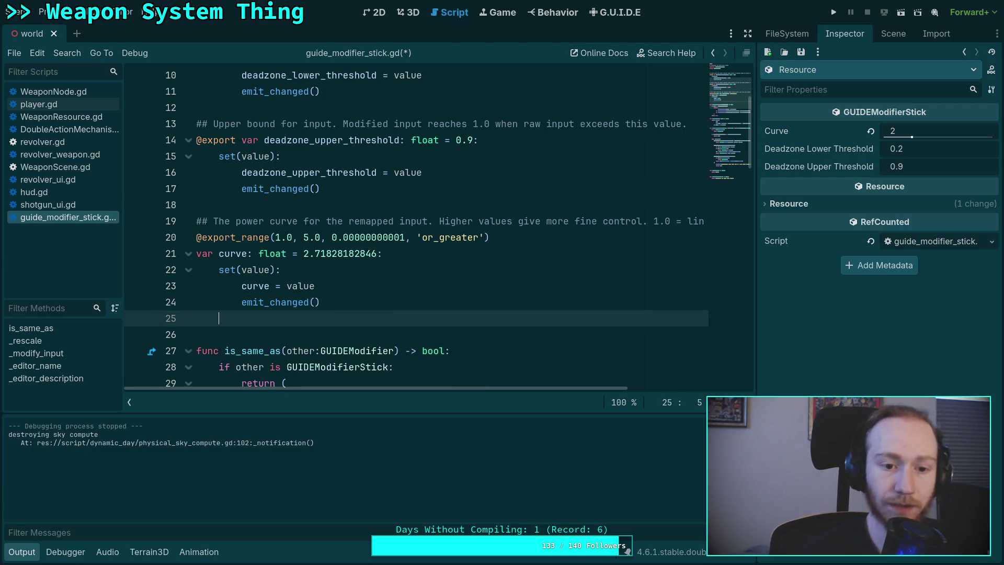
key(Return)
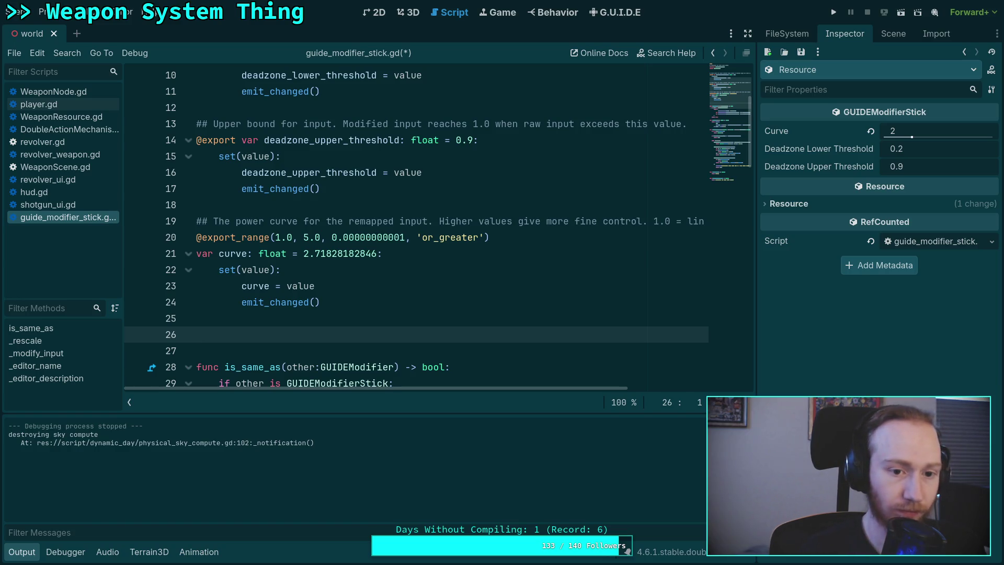
text(@export_range)
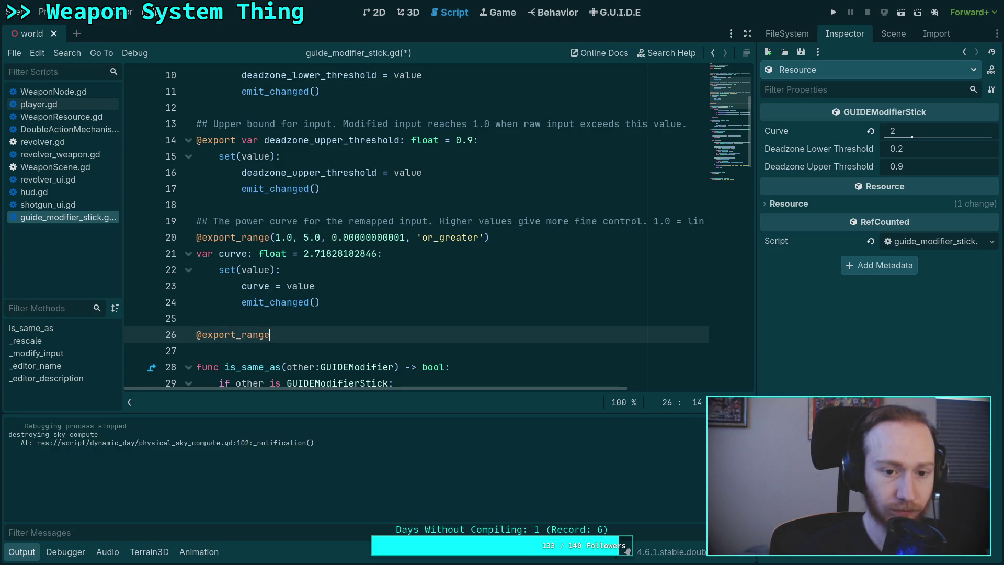
text(()
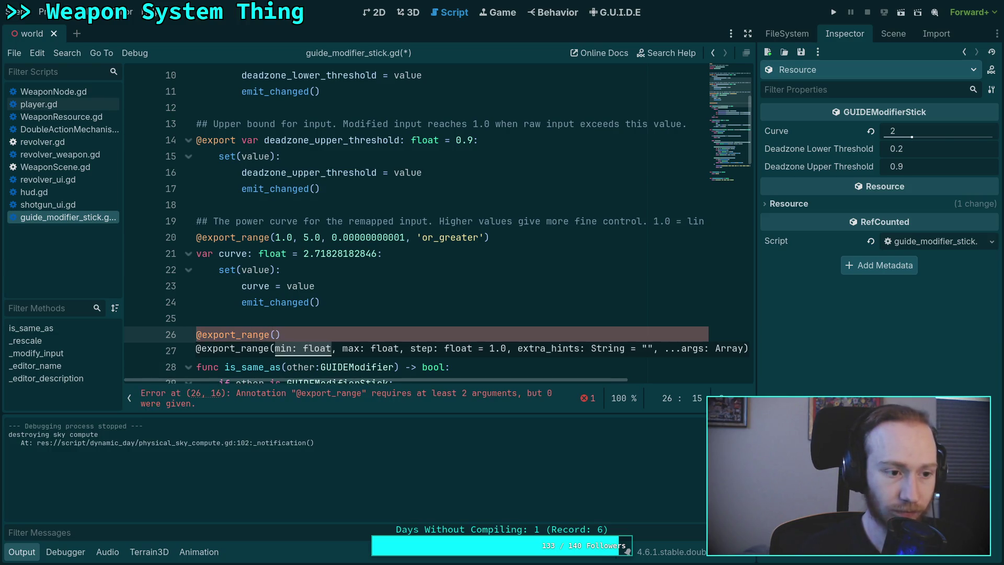
text(0.001, )
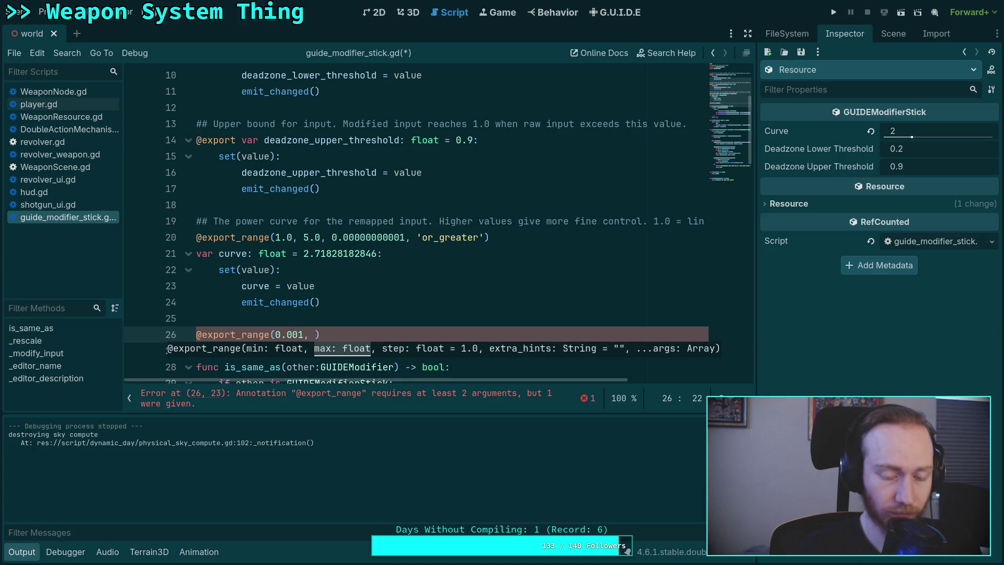
text(10.0, 0.)
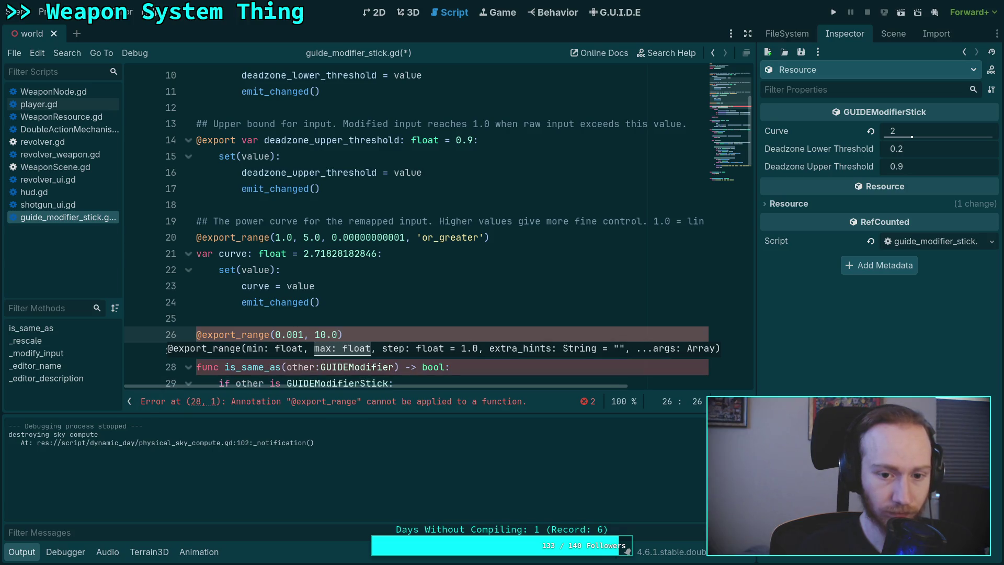
text(001, 'o)
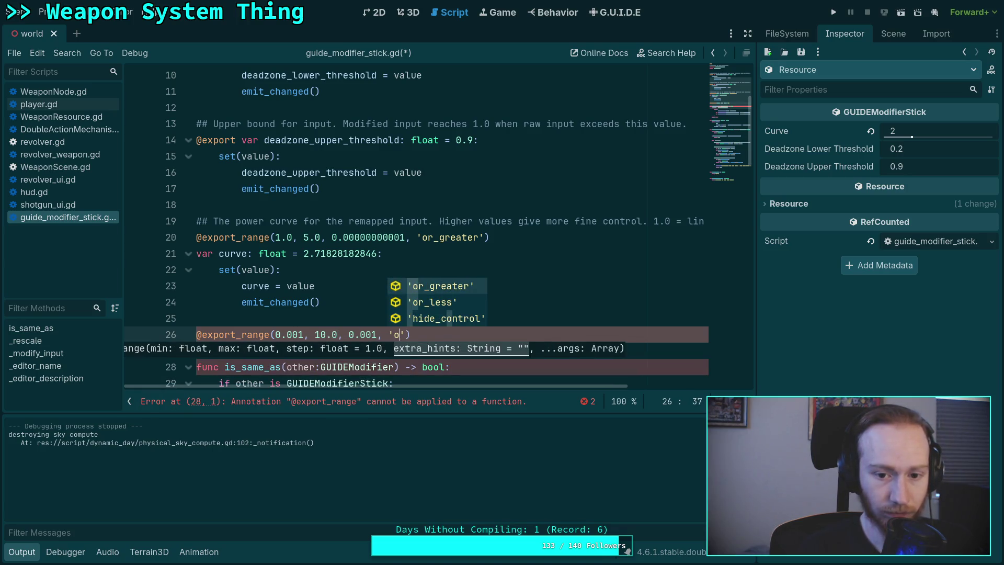
key(Return)
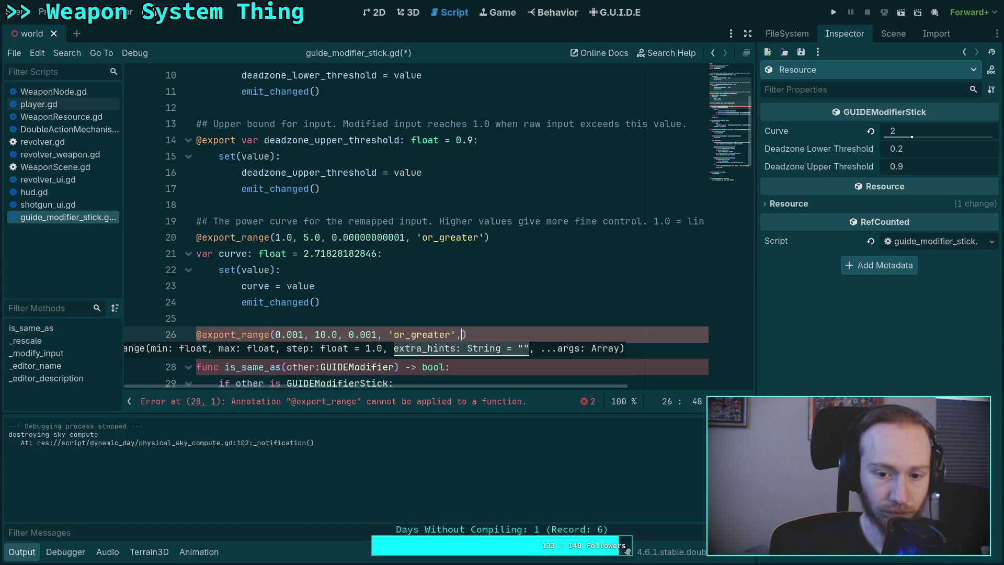
text(')
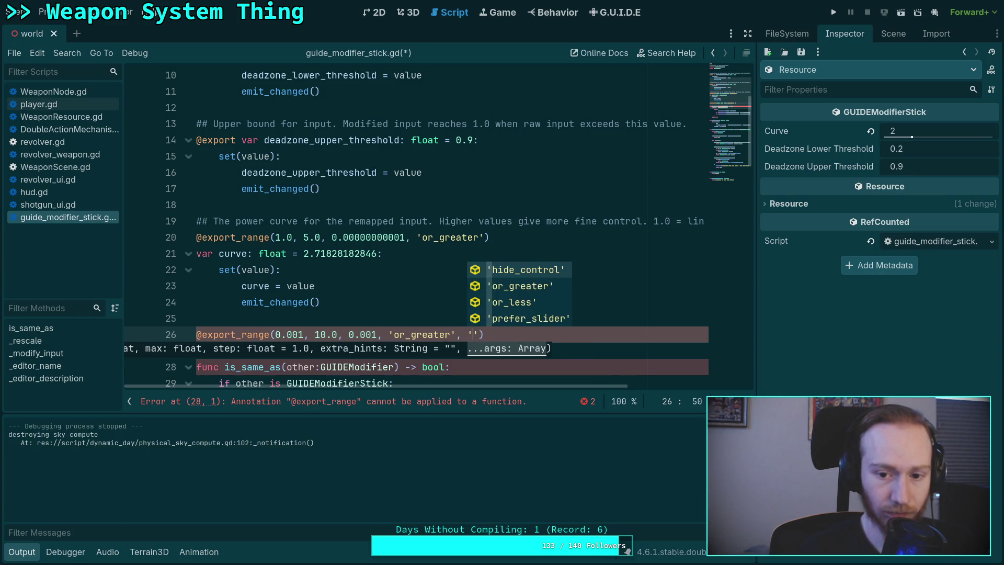
key(Down)
key(Down)
key(Return)
text(, ')
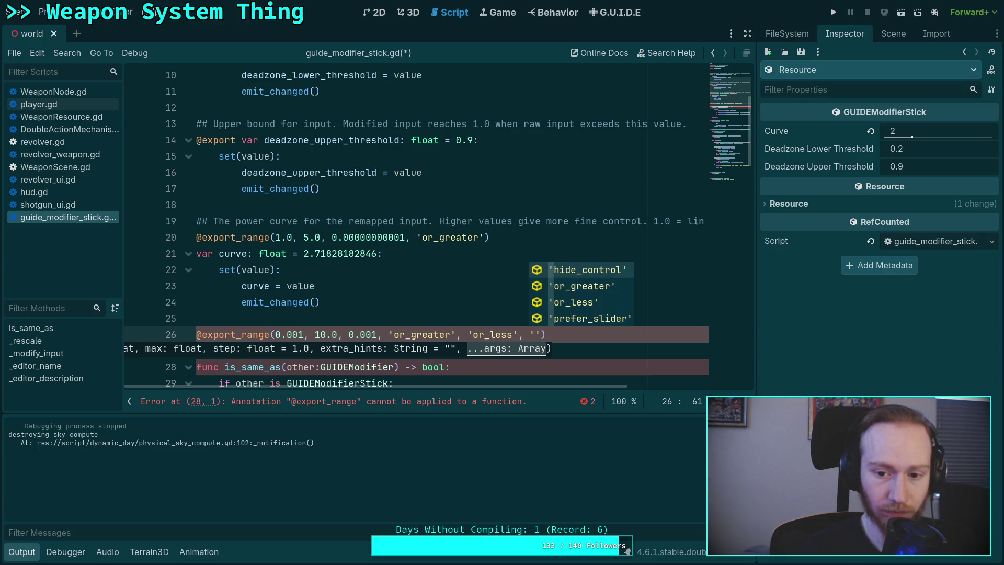
key(Return)
key(End)
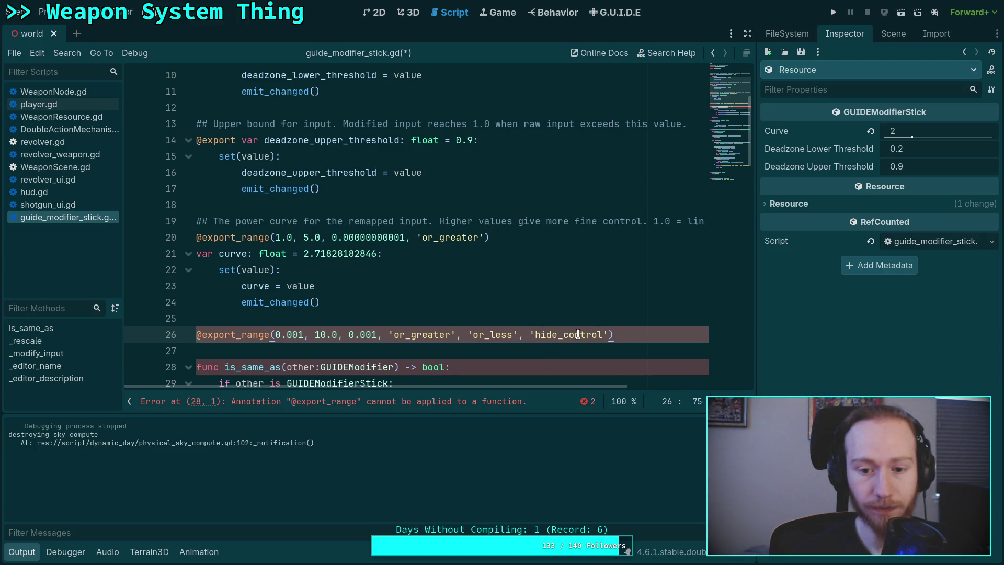
double_click(304, 334)
text(0)
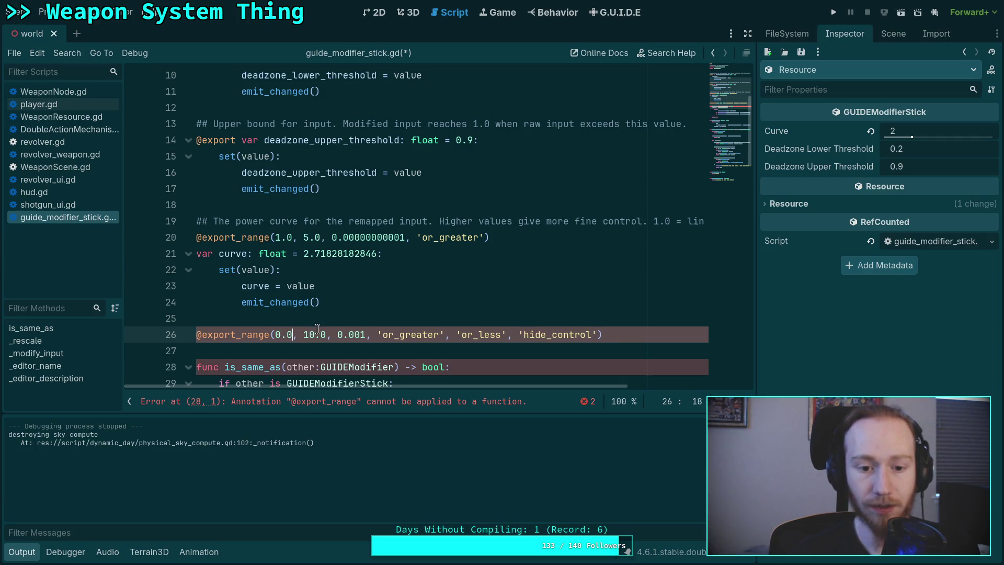
key(BackSpace)
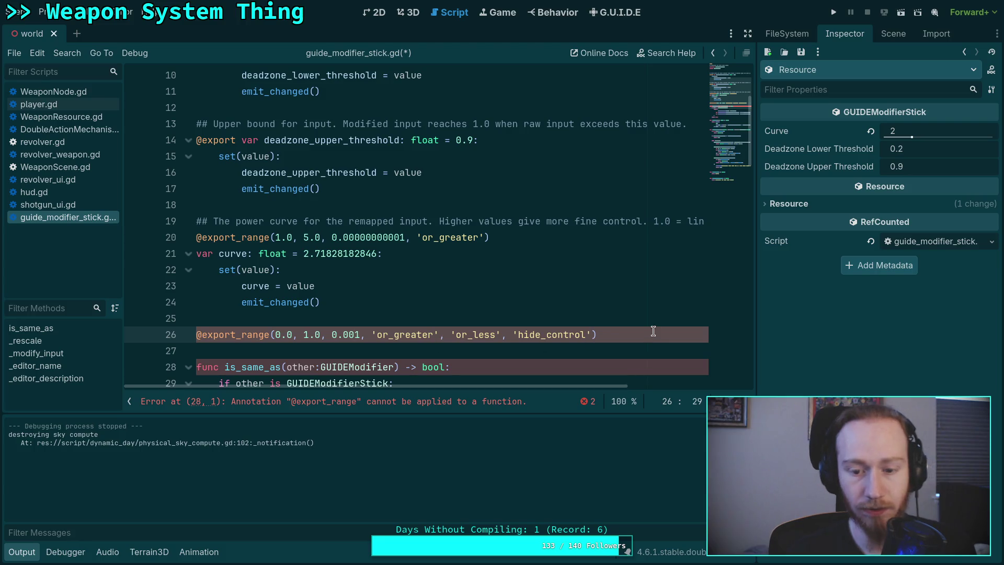
Declare var scale: float = 1.0 below the range annotation.
click(624, 330)
scroll(624, 324, down, 2)
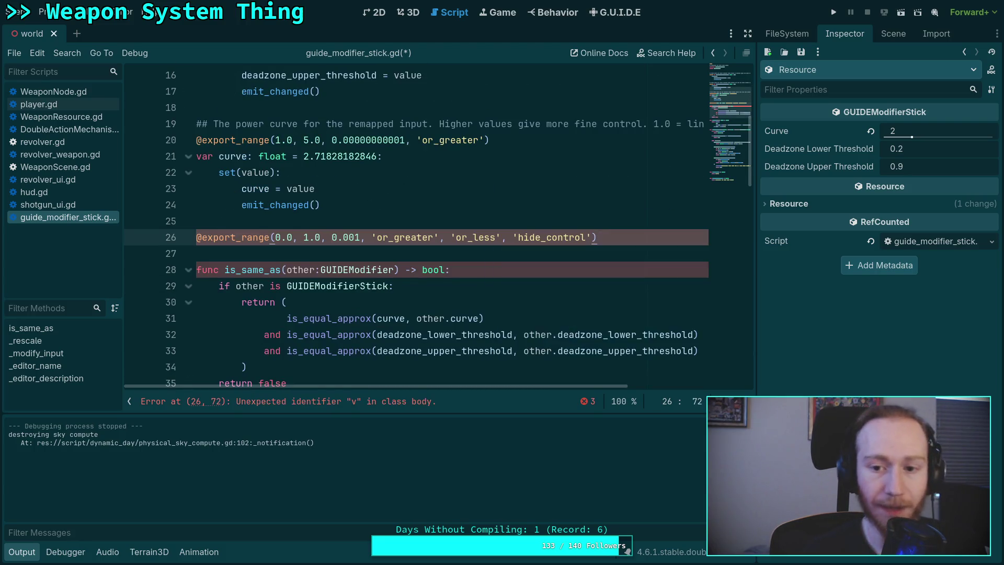
key(Return)
text(var s)
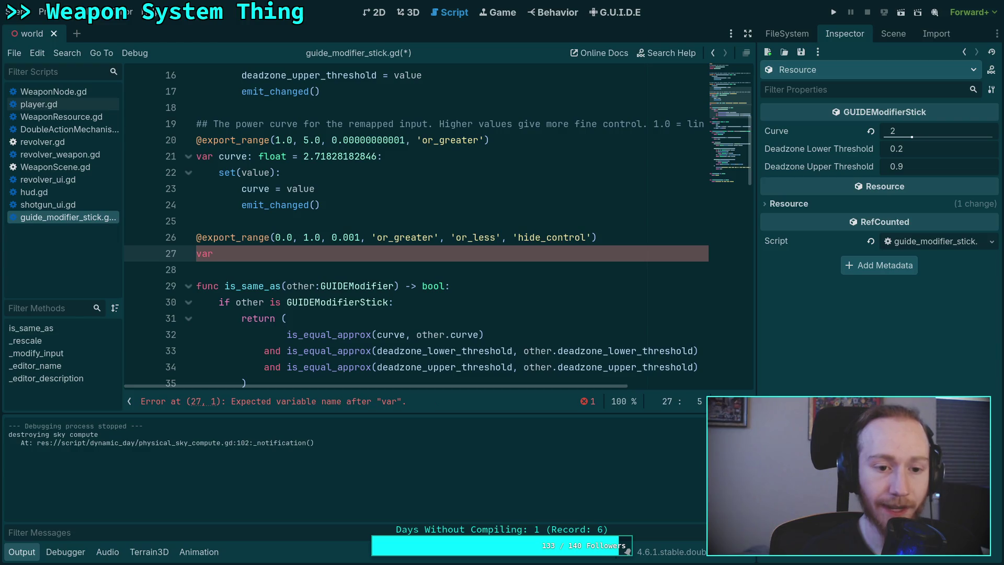
text(cale)
key(BackSpace)
text(float = )
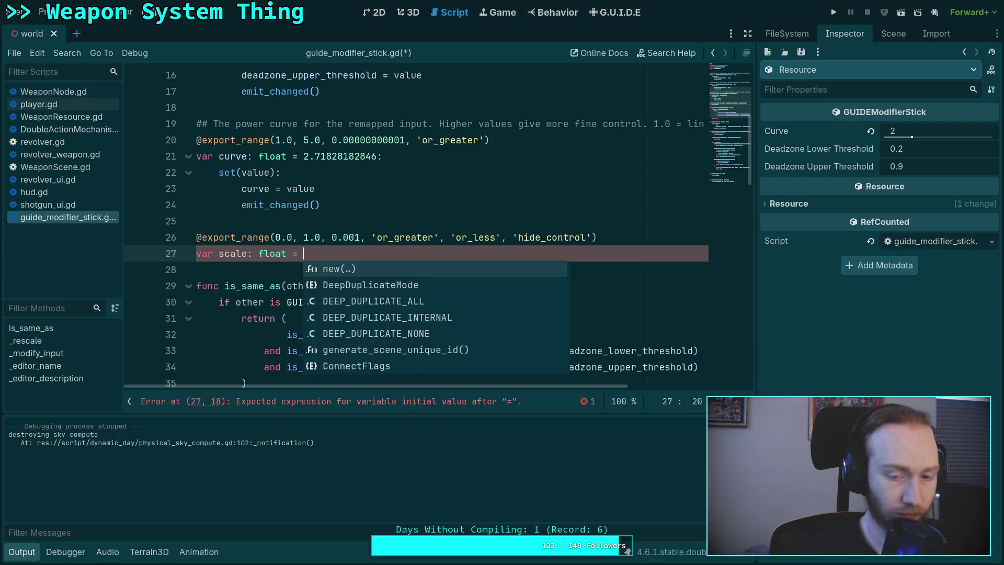
text(1.0)
text(:)
Give scale a setter that assigns scale = value and calls emit_changed().
key(Return)
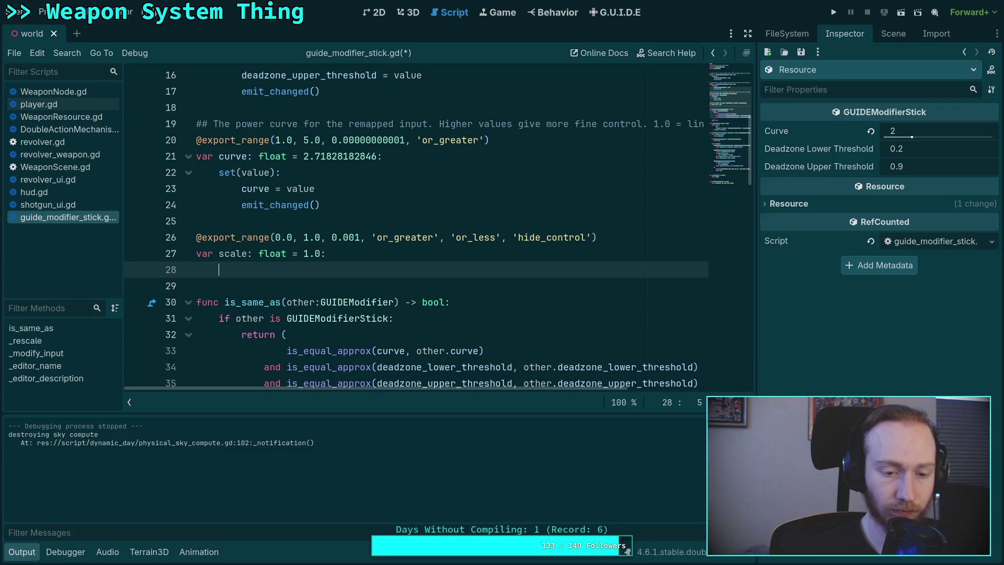
key(BackSpace)
text((valrue)
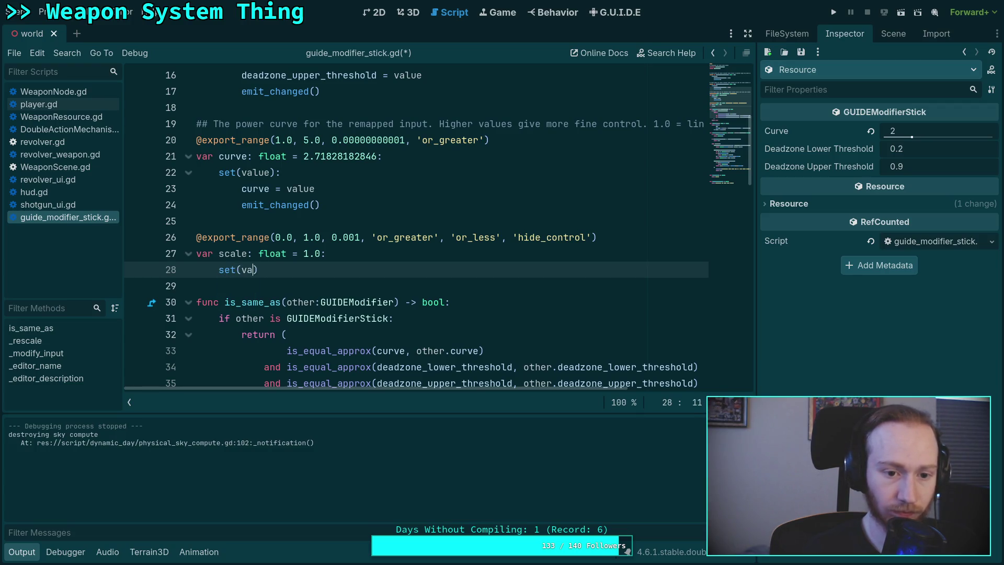
text(:)
key(Return)
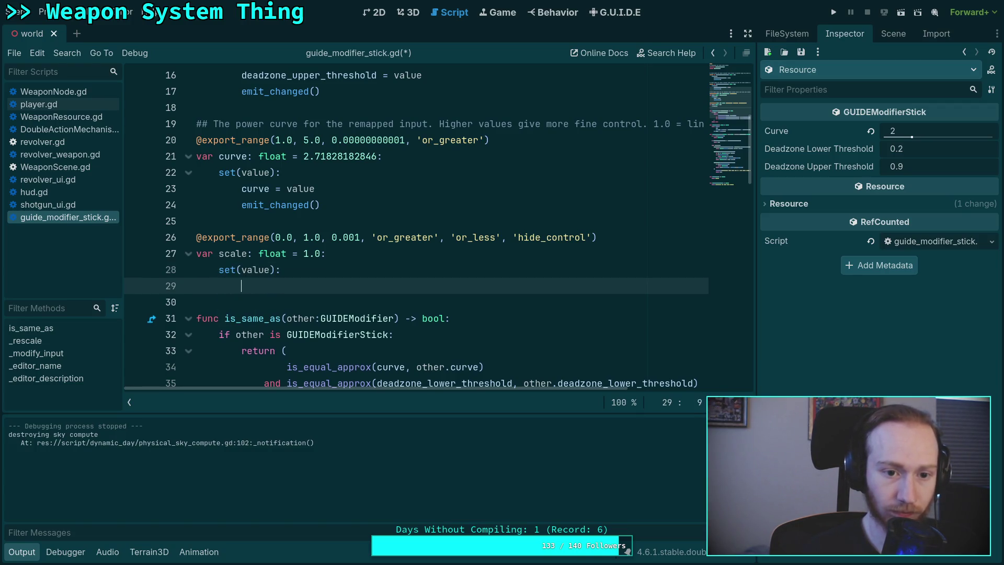
text(scale = )
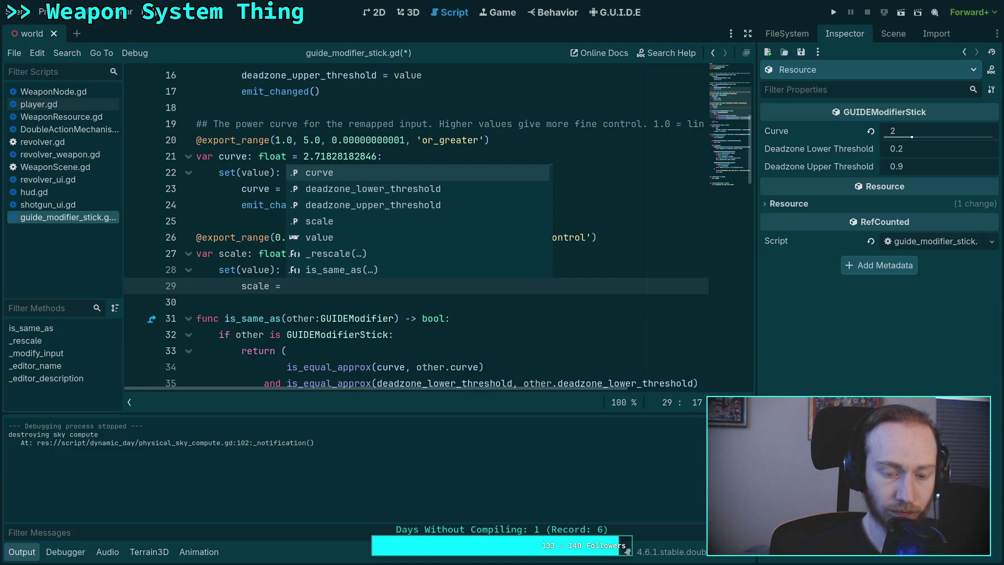
text(value)
key(Escape)
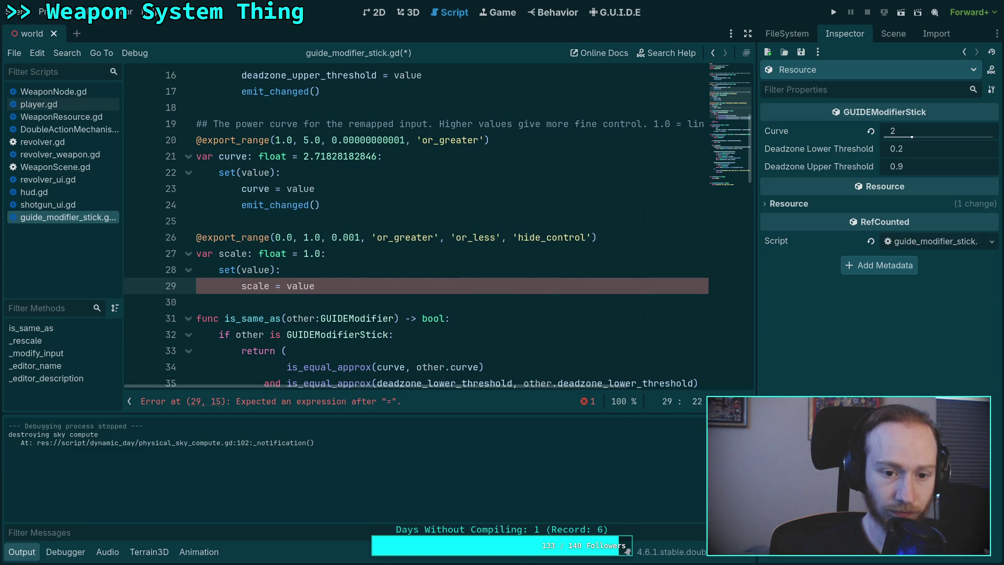
key(Return)
text(emit)
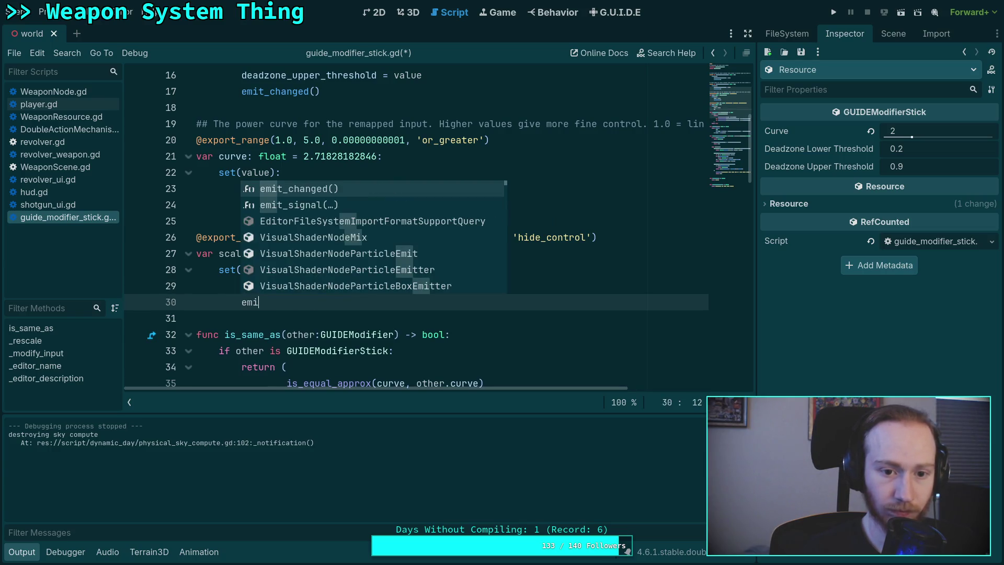
key(Return)
scroll(671, 307, down, 3)
key(Down)
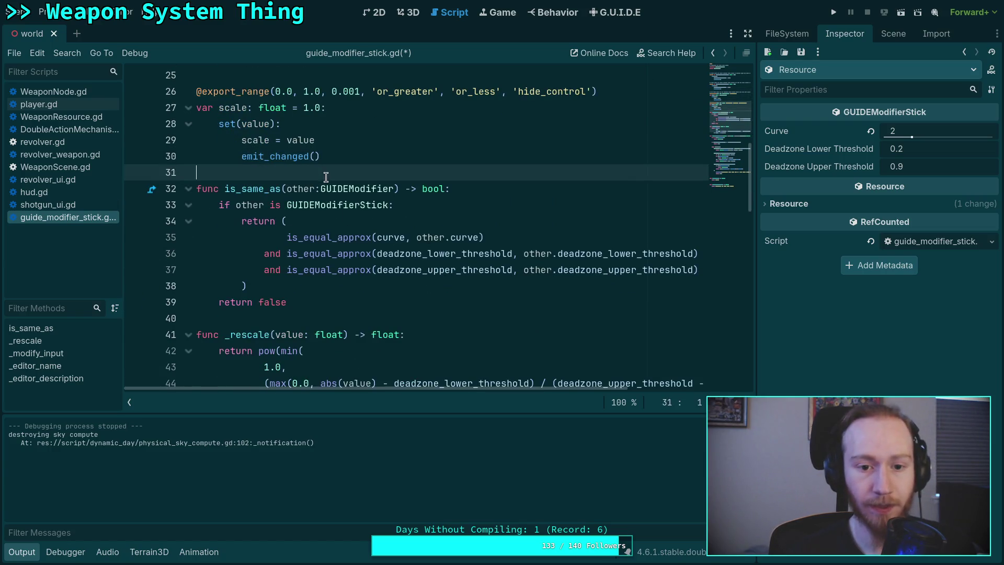
key(Return)
click(388, 247)
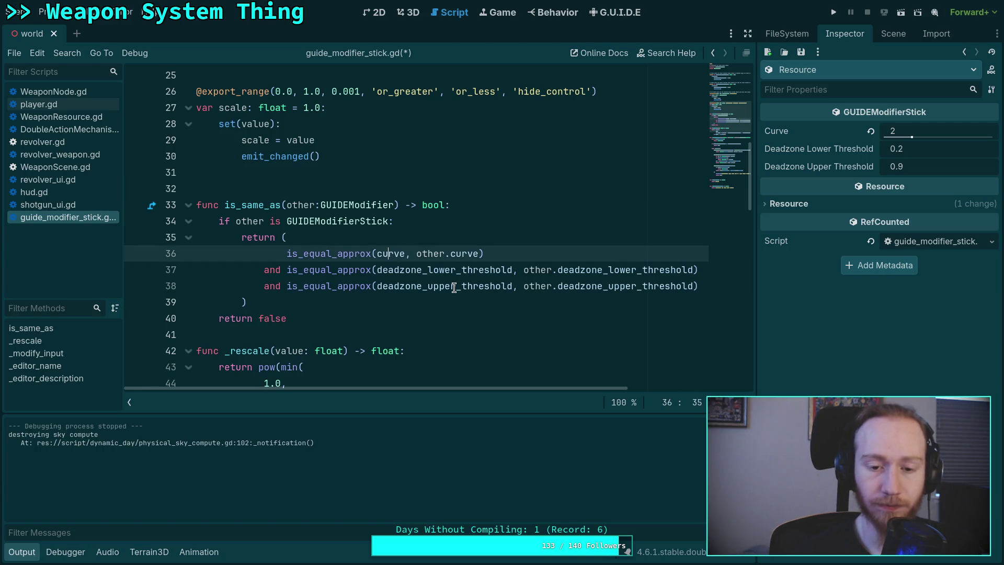
Reorder is_same_as conditions and add 'and is_equal_approx(scale, other.scale)'.
key(alt+Down)
key(alt+Down)
click(282, 290)
key(BackSpace)
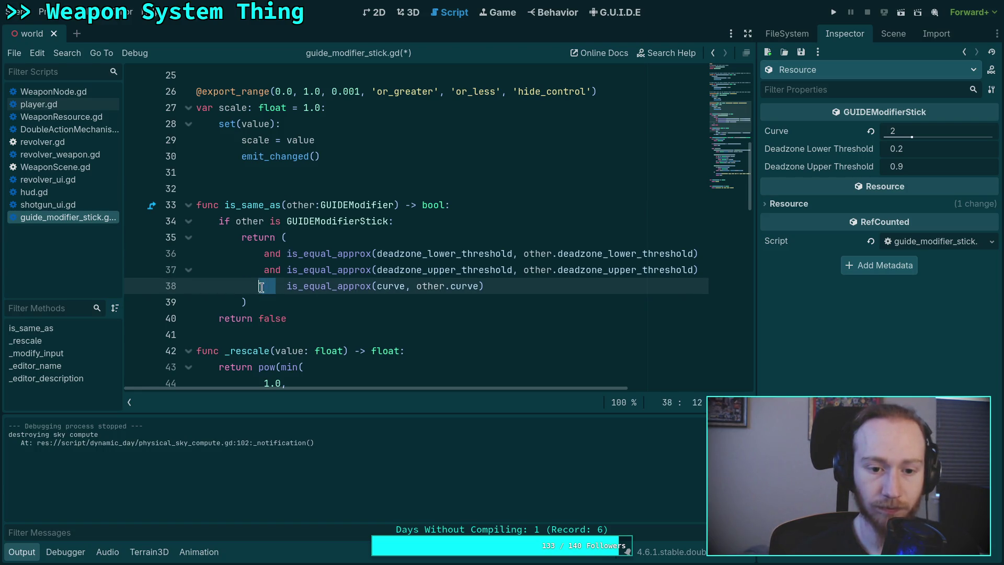
key(Left)
text(and)
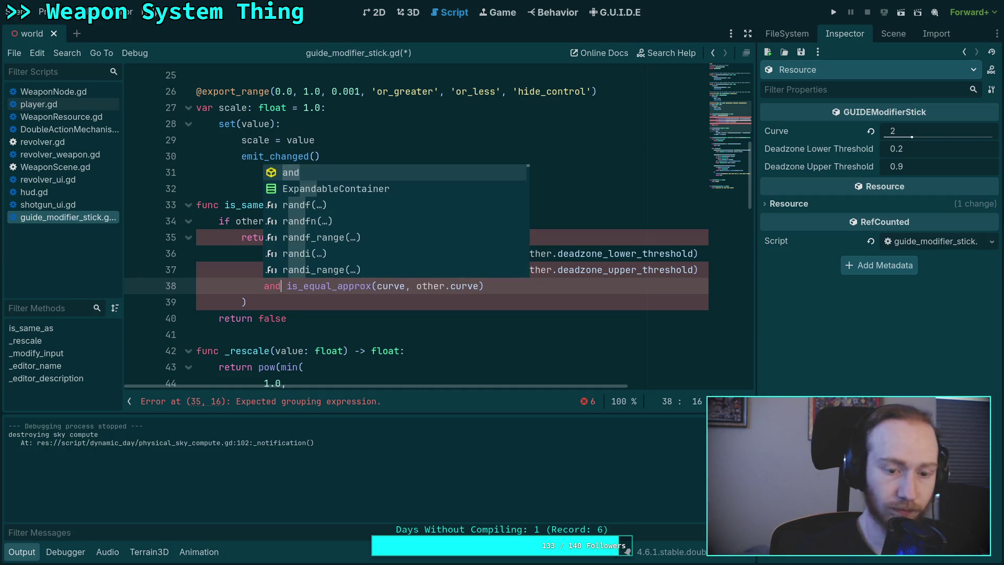
click(267, 256)
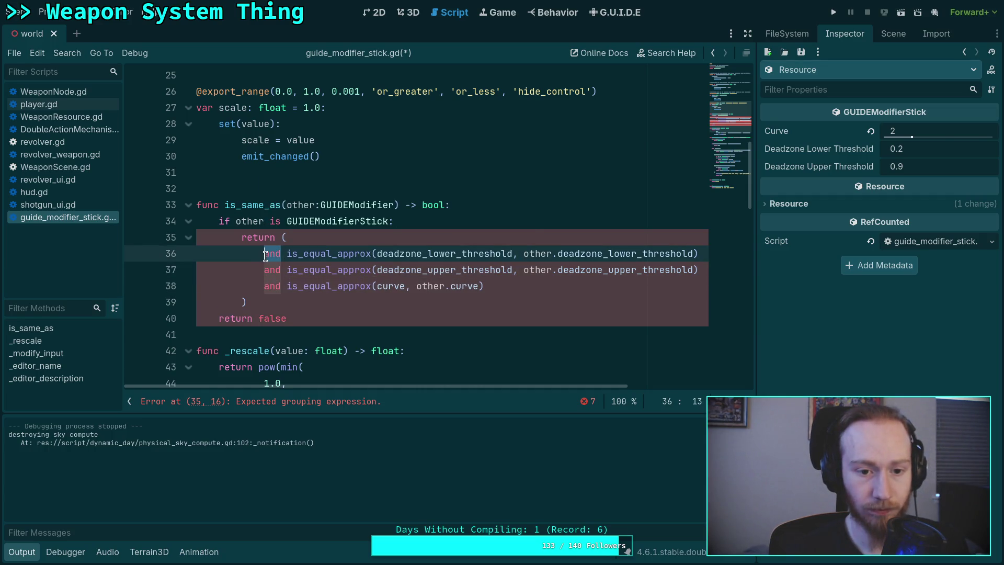
key(Return)
text(and is_equ)
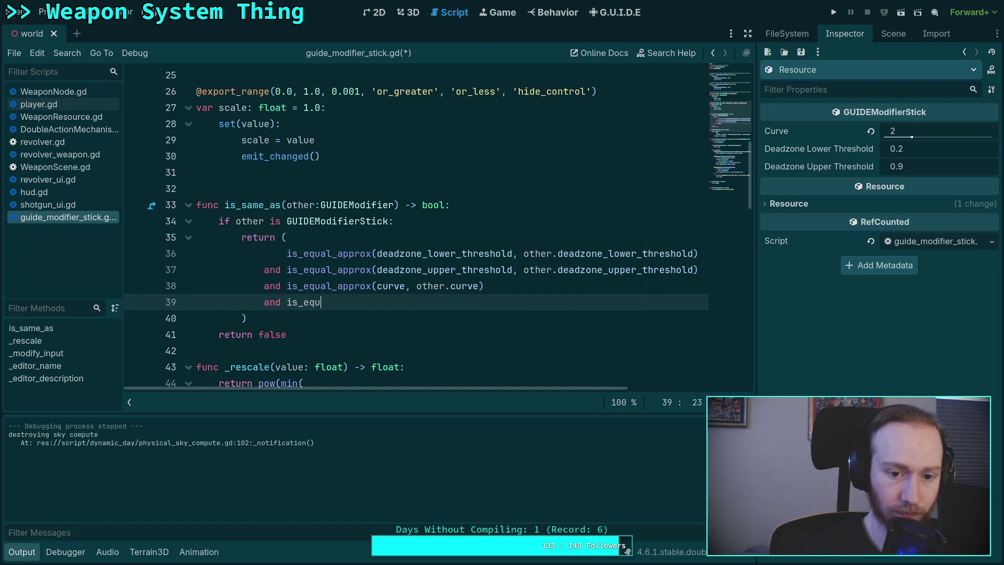
key(Return)
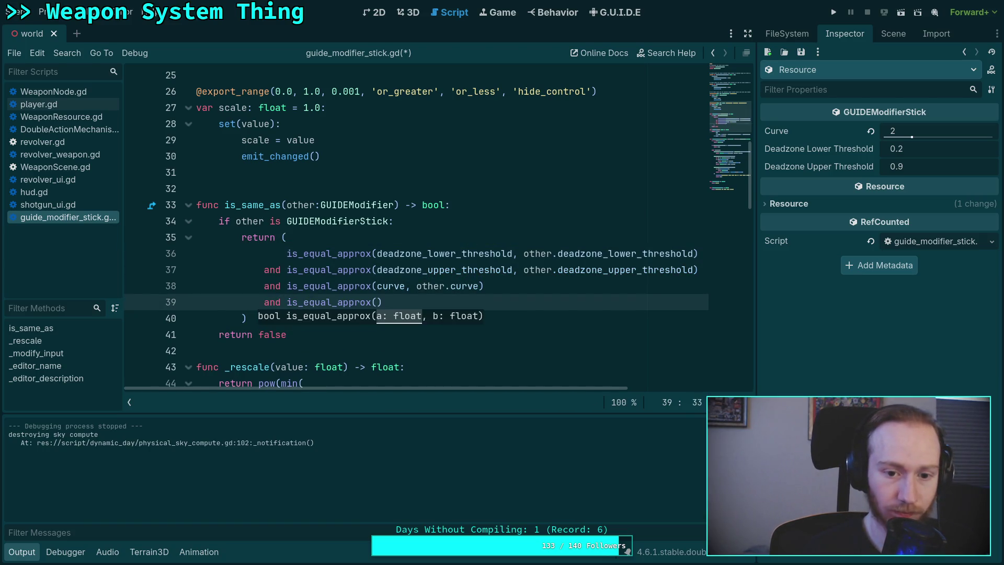
text(scale, onth)
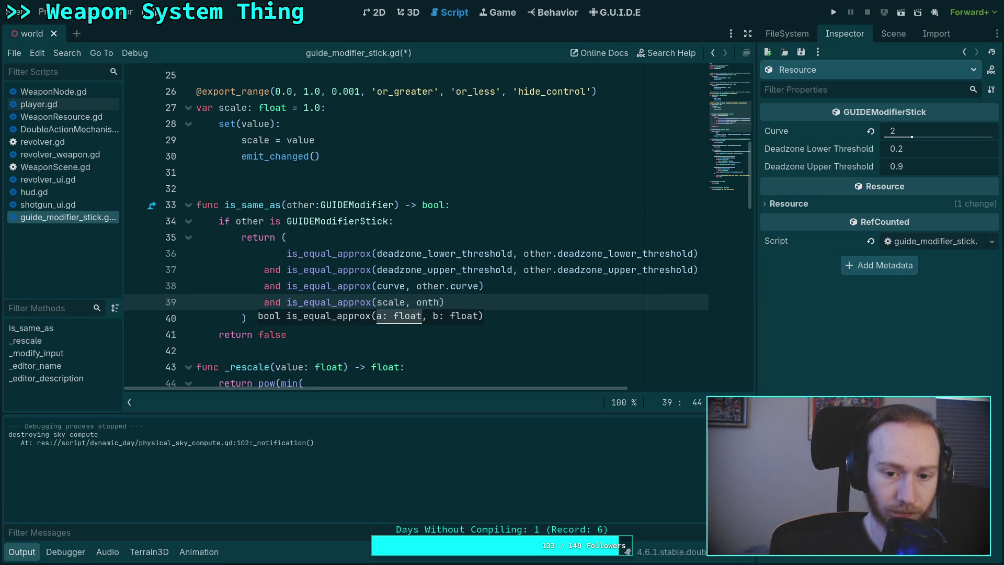
key(BackSpace)
key(BackSpace)
key(BackSpace)
text(ther,sc)
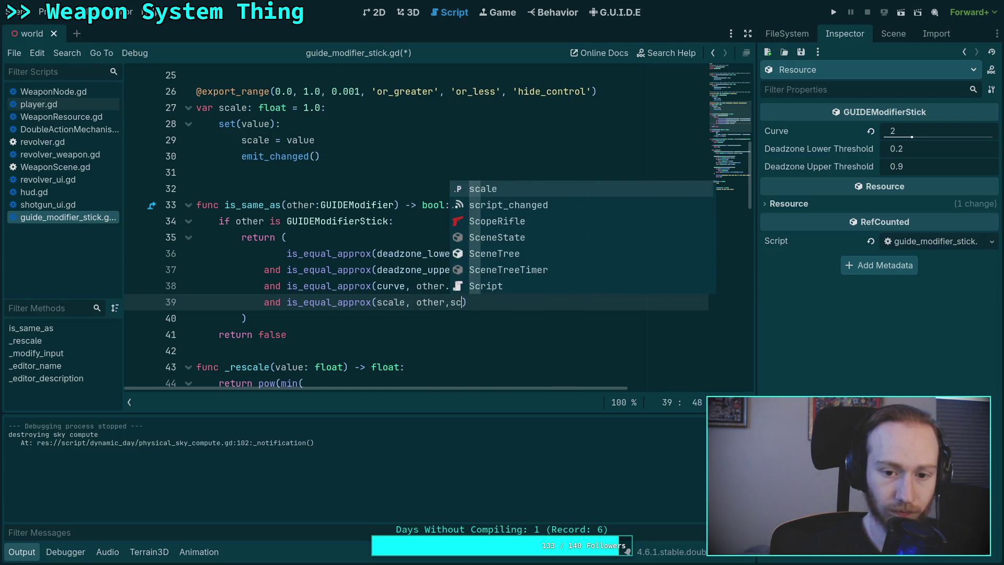
text(.scale)
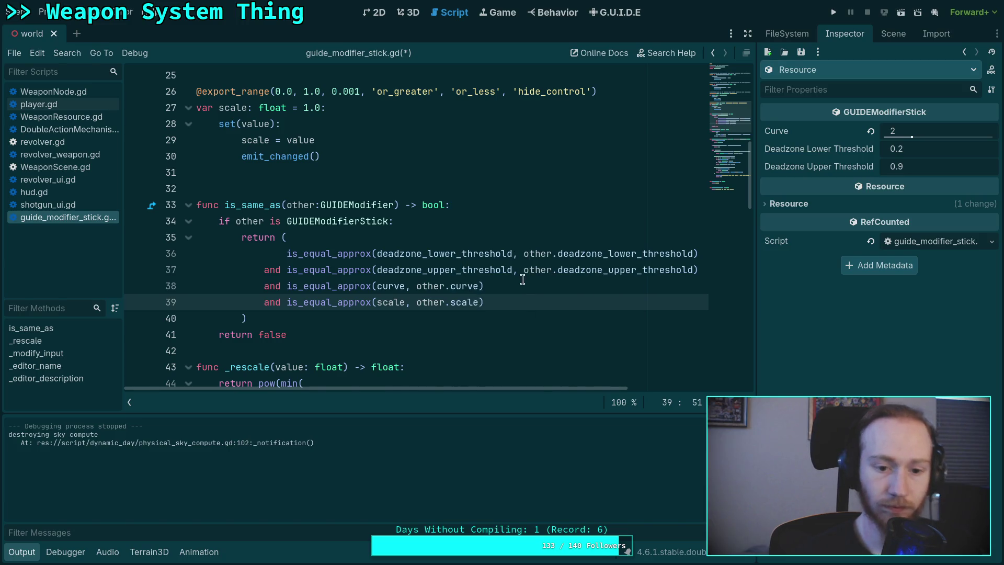
Multiply the _rescale return value by scale and save the script.
scroll(524, 281, down, 4)
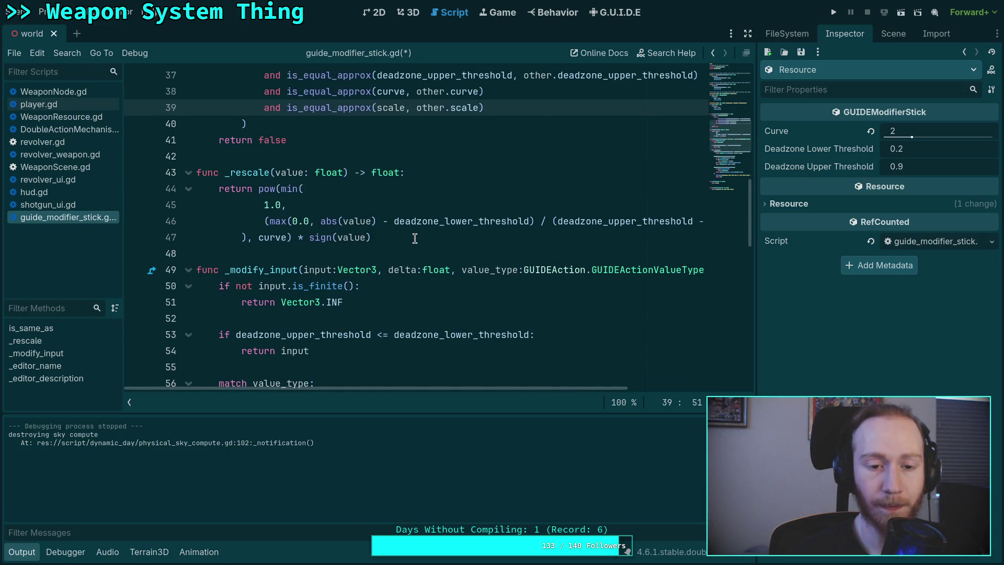
click(415, 238)
text(scale)
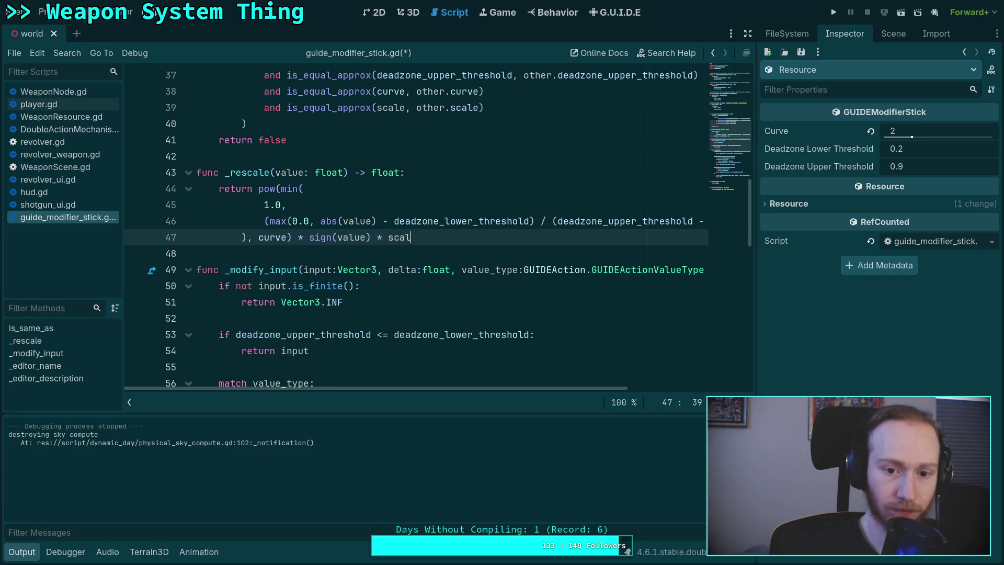
key(ctrl+s)
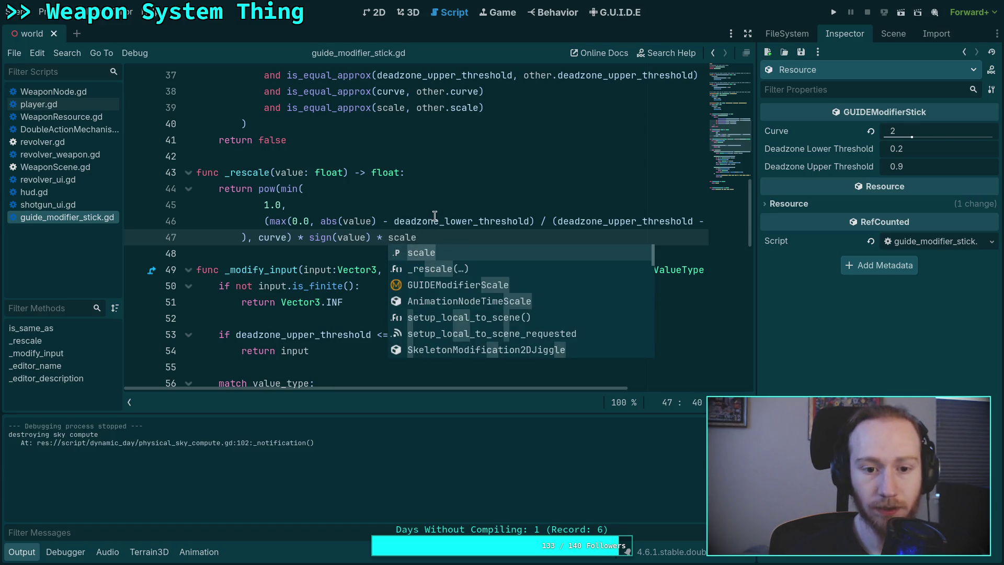
click(434, 220)
scroll(335, 250, down, 3)
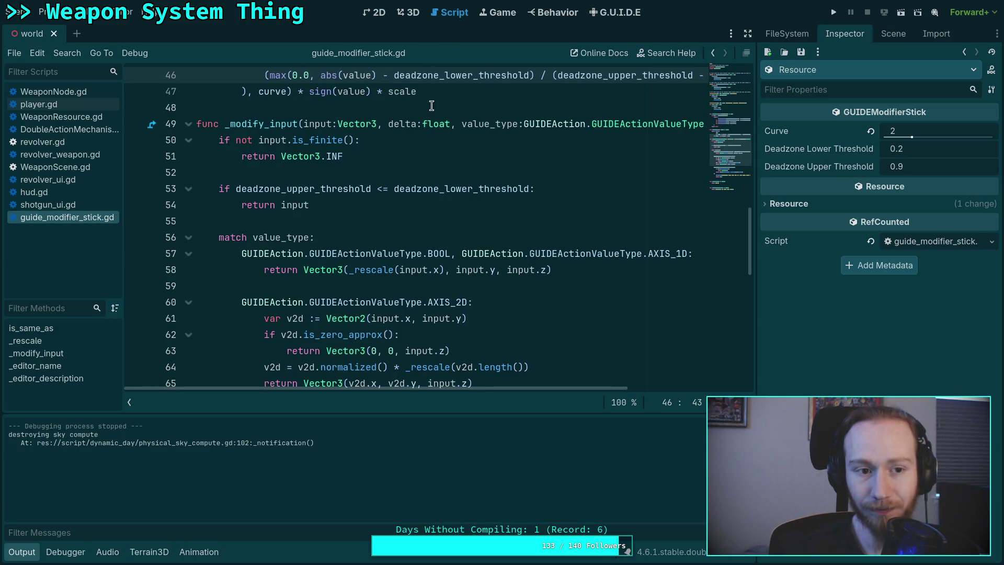
click(616, 12)
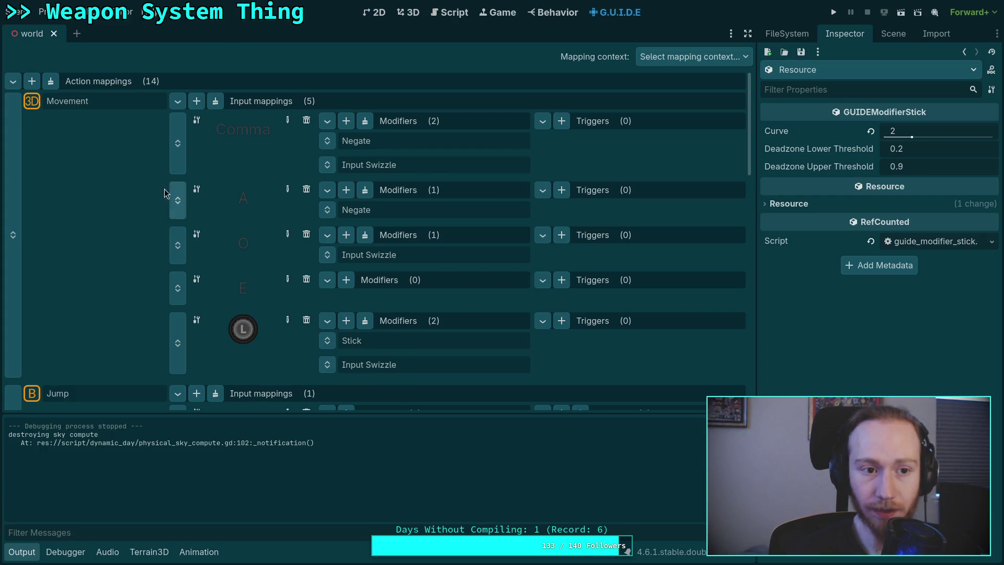
Reset the Stick modifier Scale to 1.0 on camera.tres's right stick and first_person.tres's left stick.
click(690, 56)
click(696, 92)
click(403, 212)
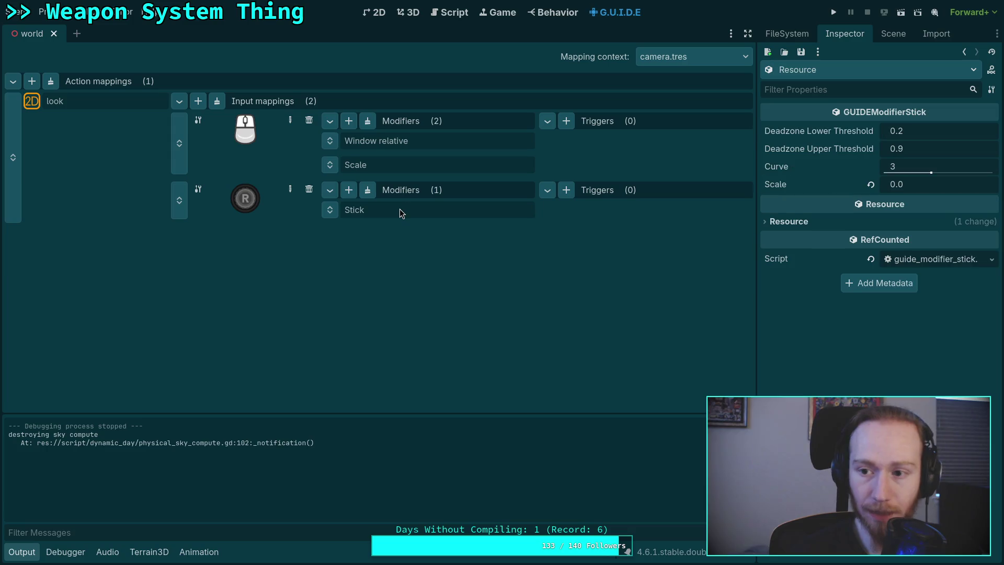
click(871, 184)
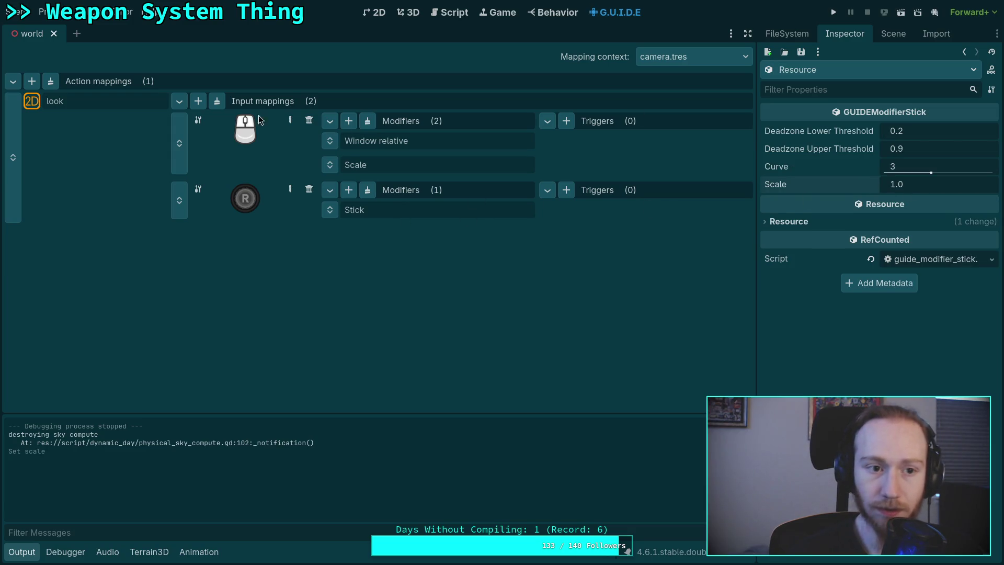
click(683, 52)
click(676, 101)
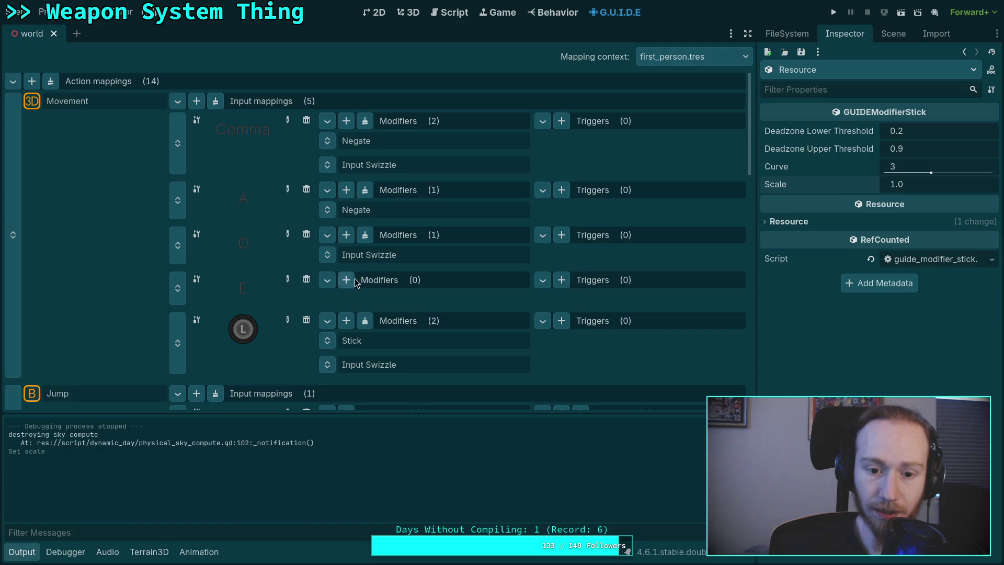
click(404, 367)
click(379, 346)
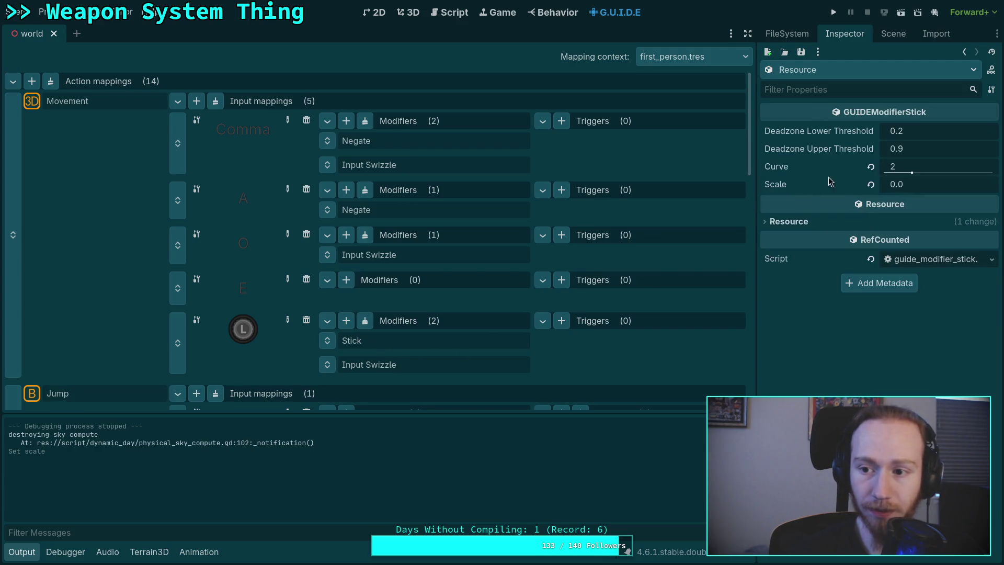
click(870, 184)
Set the camera.tres right-stick Stick modifier's Scale to 2.0.
click(717, 56)
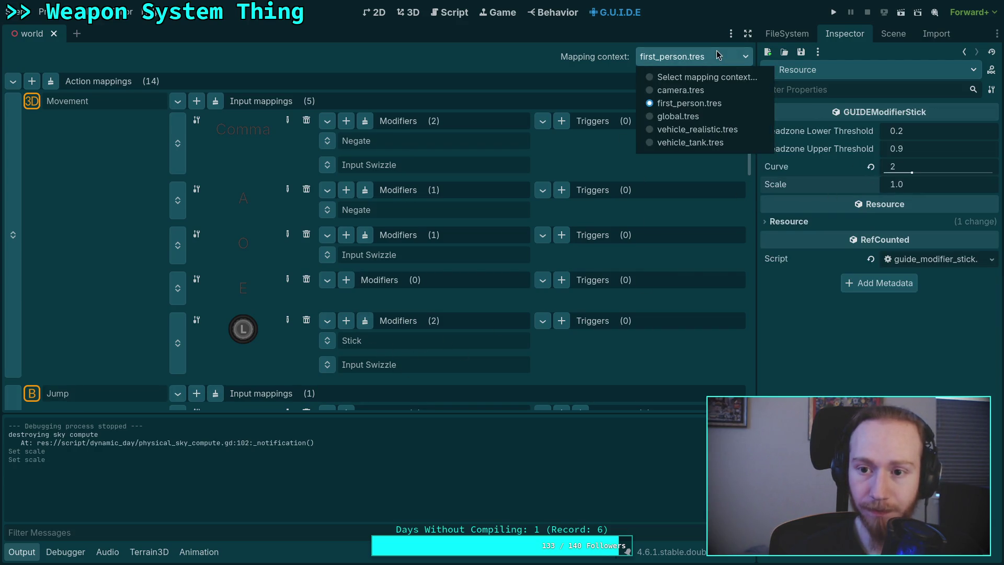
click(255, 333)
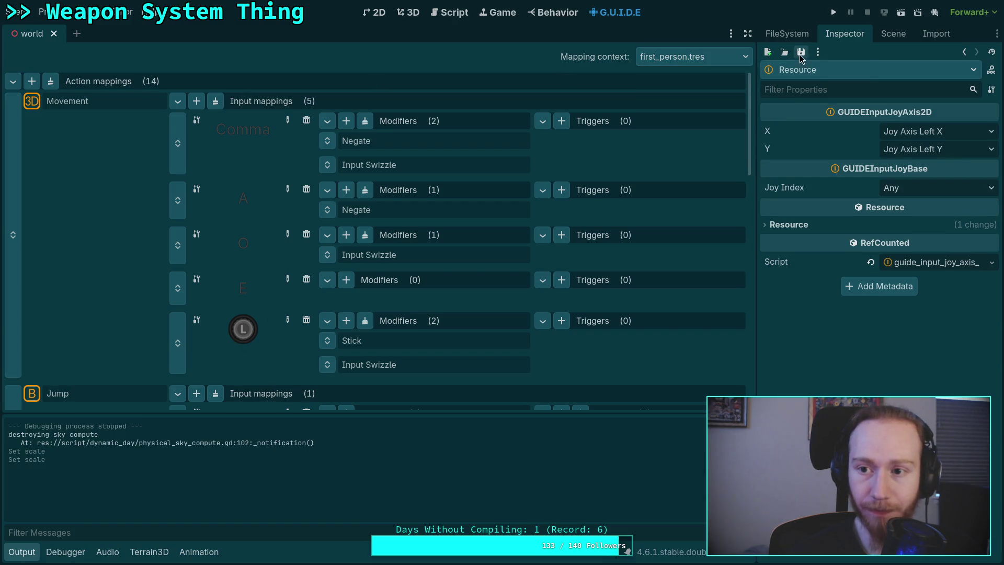
click(675, 57)
click(677, 88)
click(386, 211)
click(920, 184)
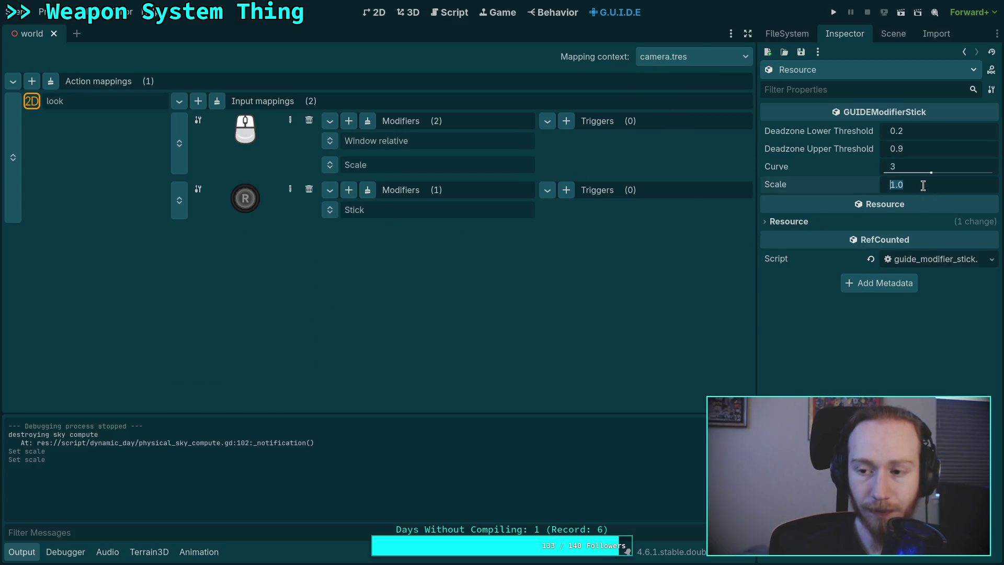
text(2)
key(Return)
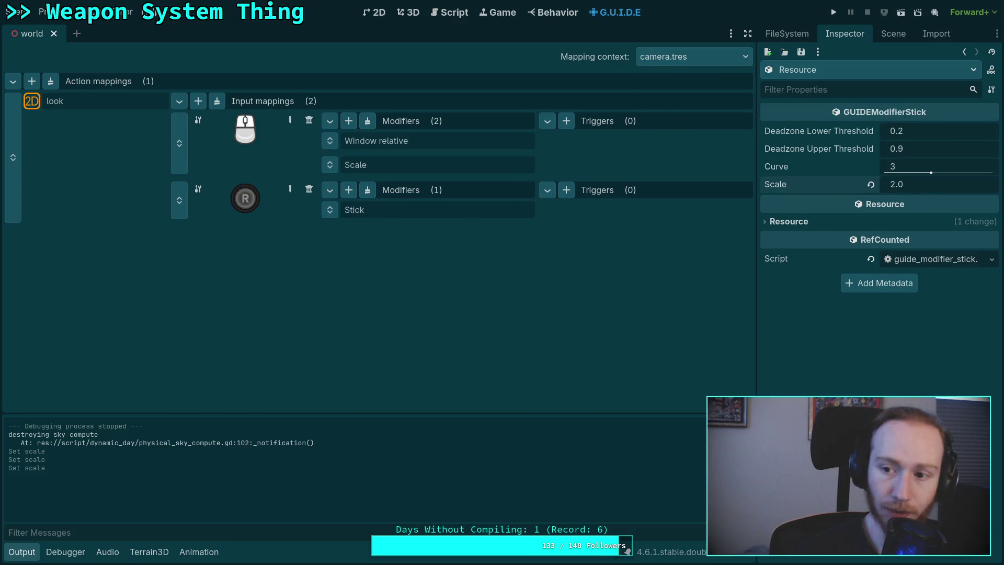
Save the scene and the Stick modifier resource, then run the game.
key(ctrl+s)
click(800, 51)
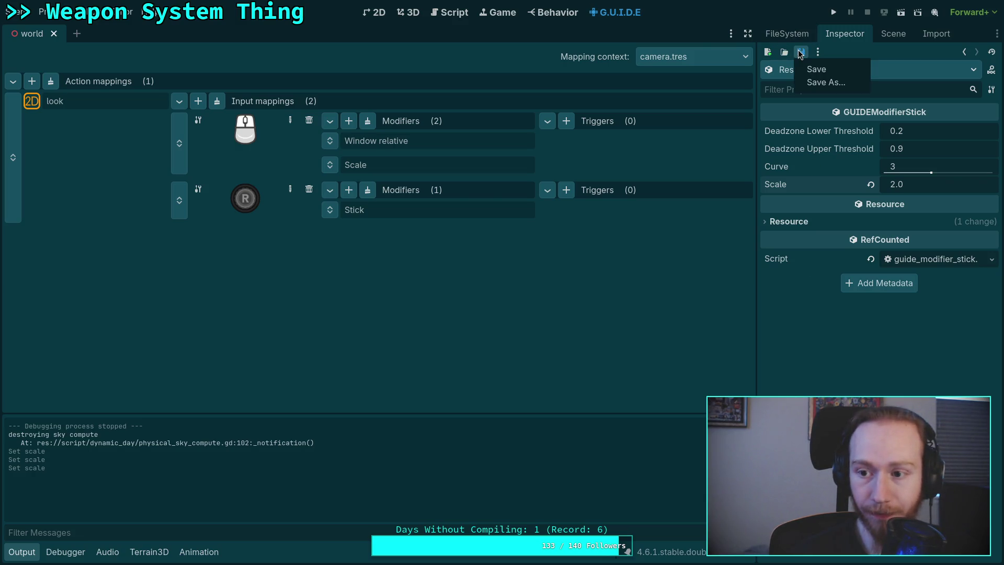
click(816, 69)
click(834, 12)
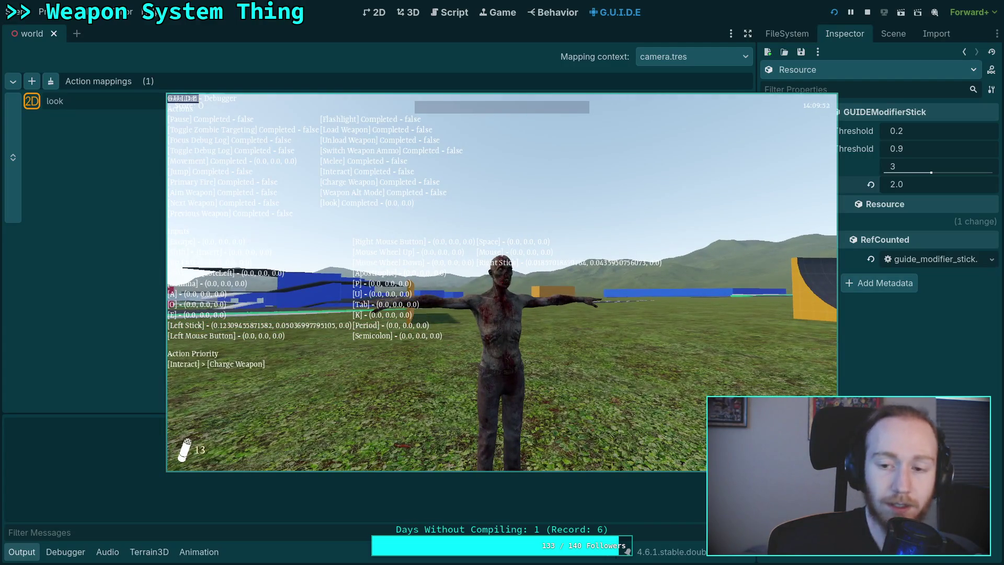
After trying the right-stick look in game, stop the test run with F8.
key(F8)
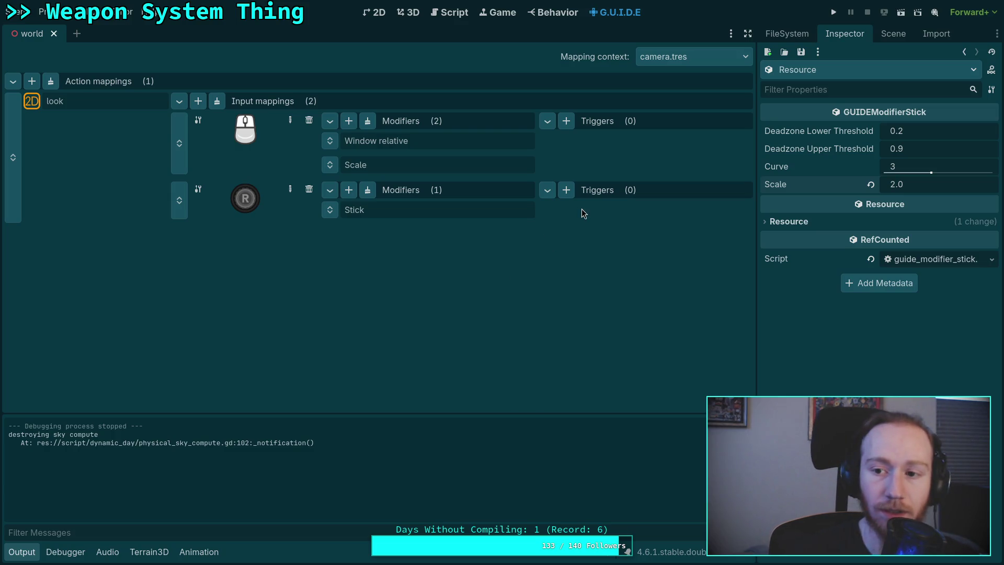
Review the curve export line in guide_modifier_stick.gd and save the script.
click(452, 13)
scroll(454, 195, up, 5)
scroll(455, 195, up, 6)
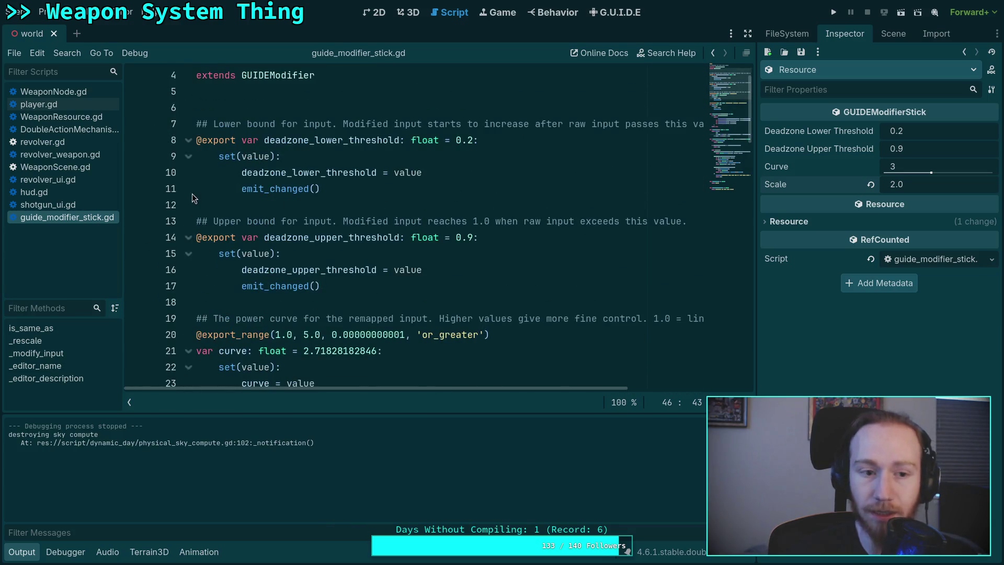
scroll(418, 241, up, 1)
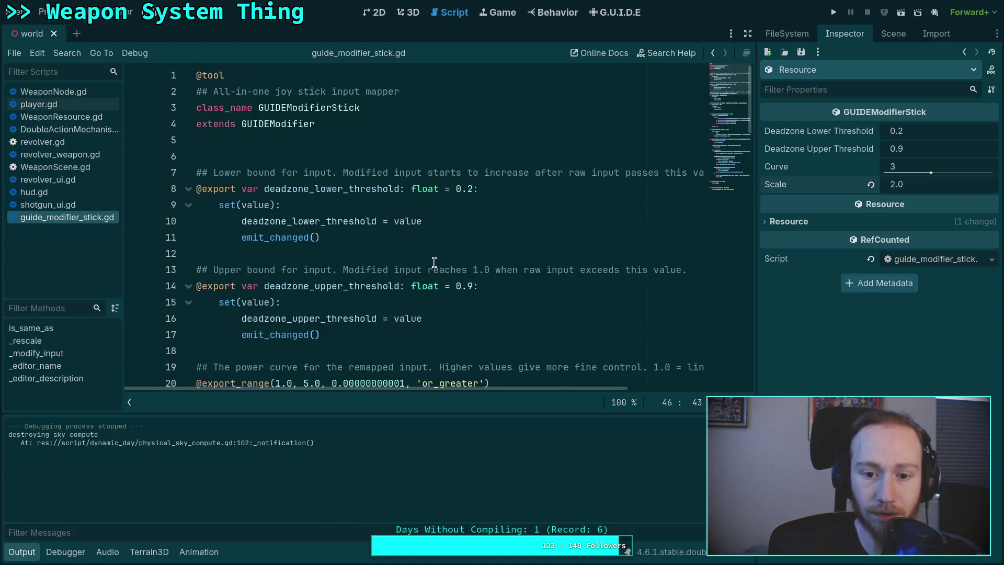
scroll(433, 251, down, 4)
drag(302, 204, 378, 204)
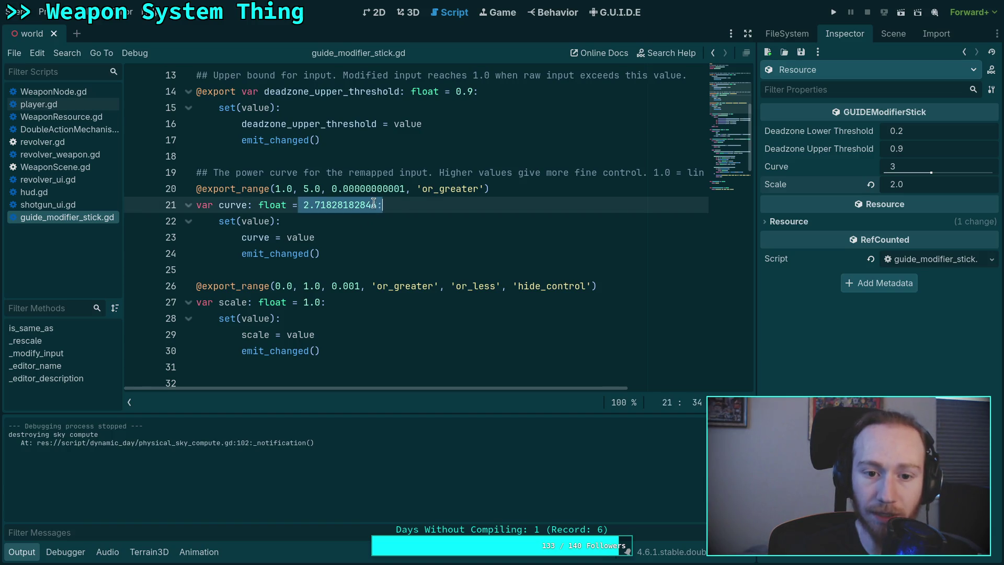
click(388, 191)
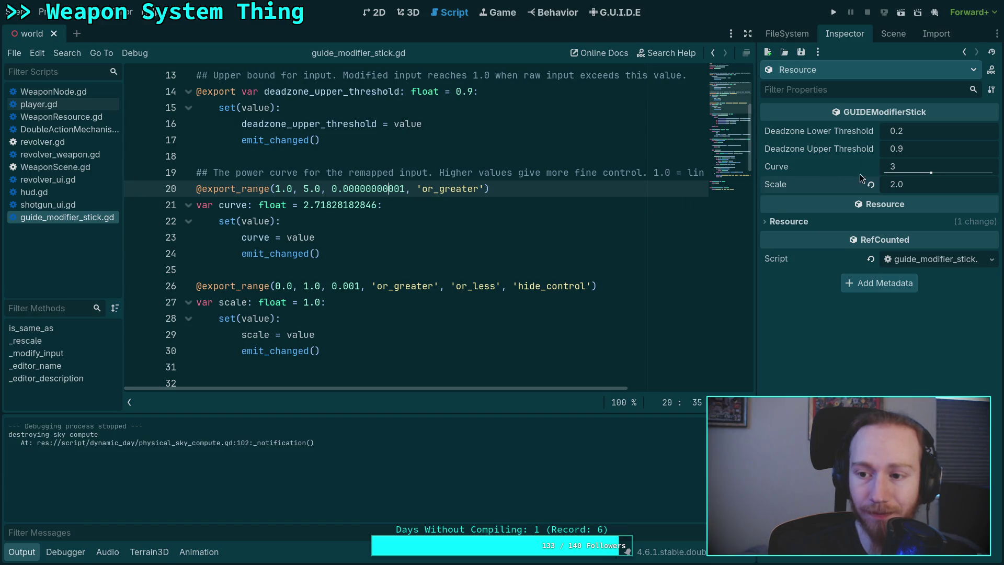
mouse_move(793, 172)
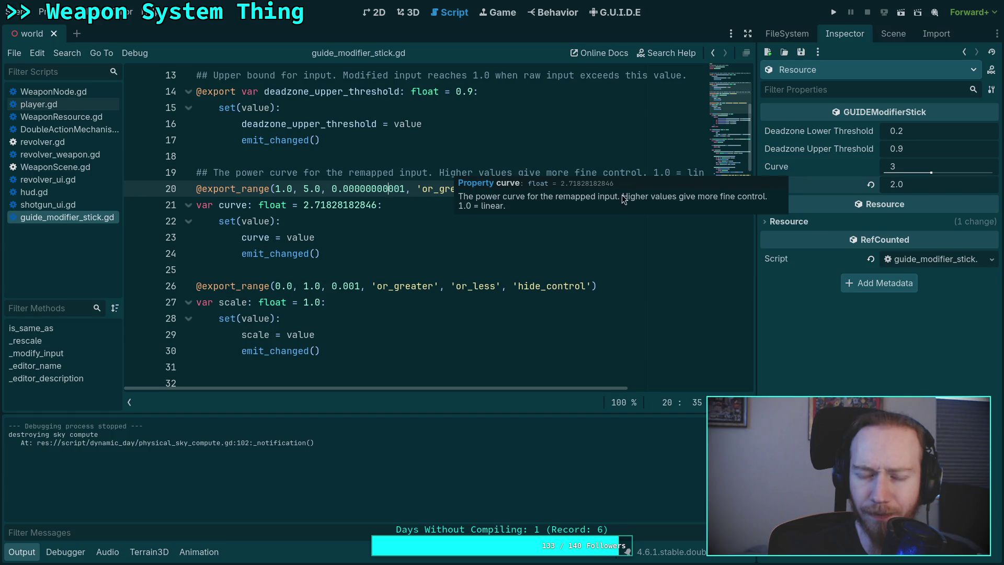
click(353, 225)
key(ctrl+s)
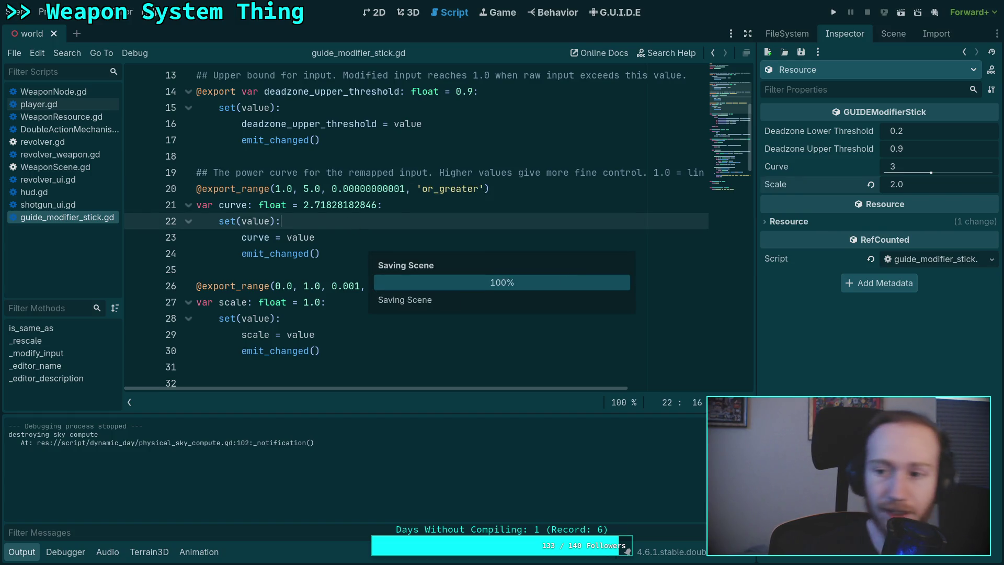
Shorten the curve export_range step to 0.00000001 and save the script.
click(885, 164)
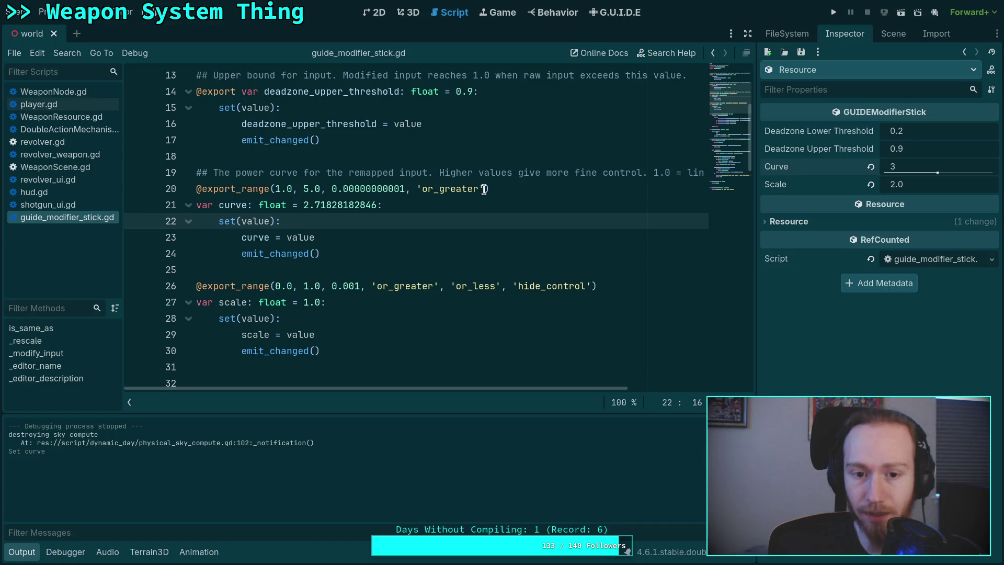
click(253, 205)
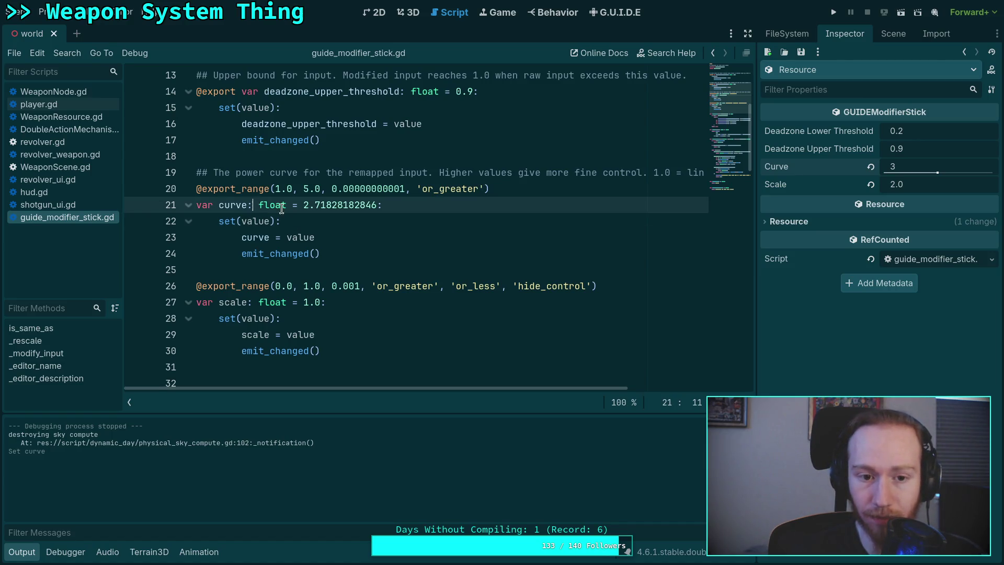
click(490, 188)
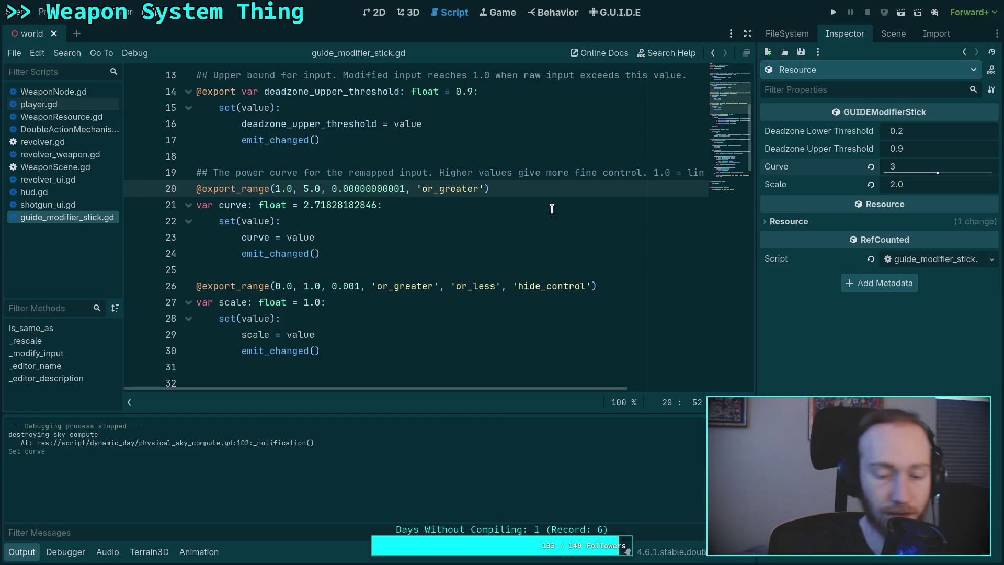
text(,)
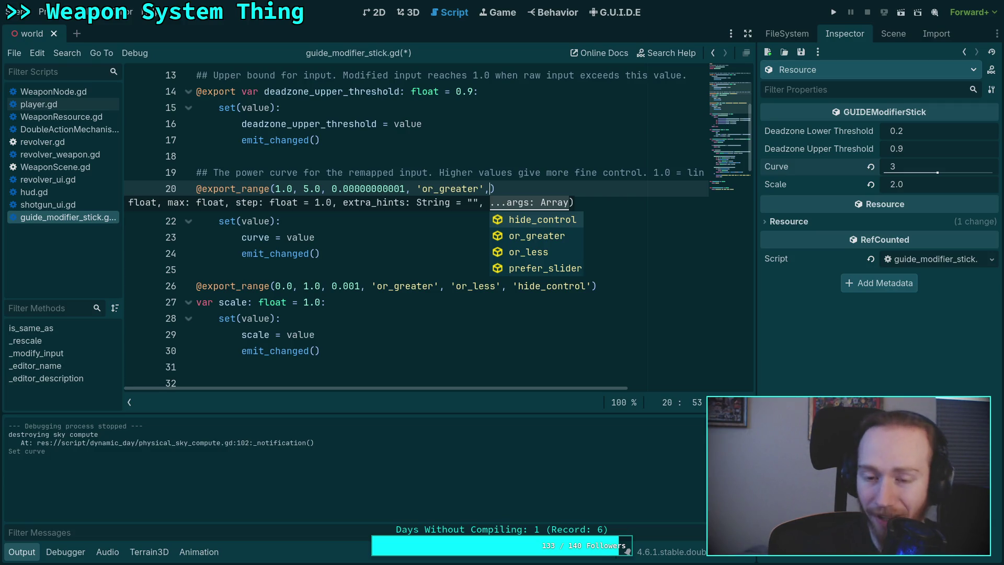
key(BackSpace)
click(395, 191)
key(BackSpace)
key(BackSpace)
key(ctrl+s)
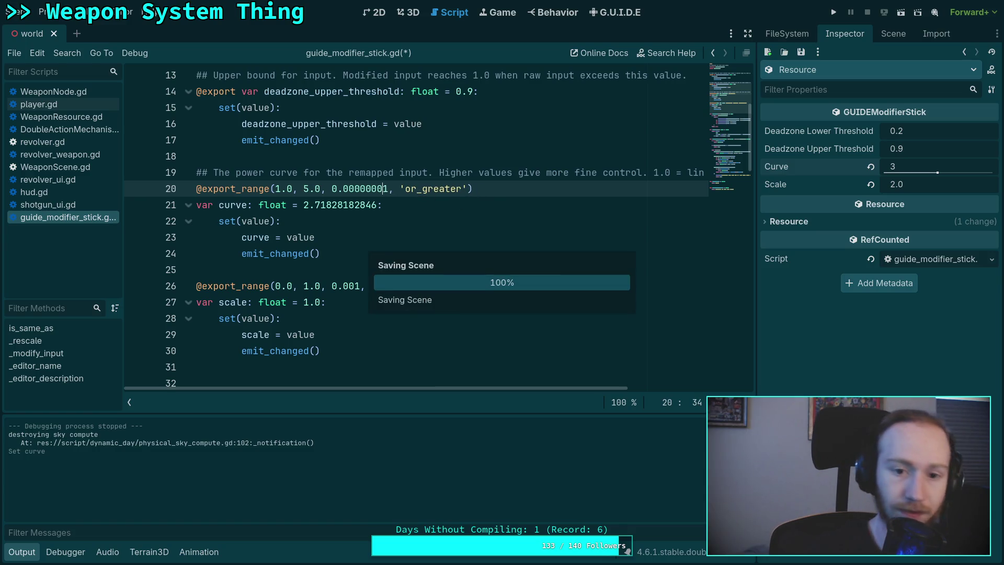
Select the NavTesting node in the scene tree, then switch to the G.U.I.D.E mappings.
click(883, 36)
click(808, 188)
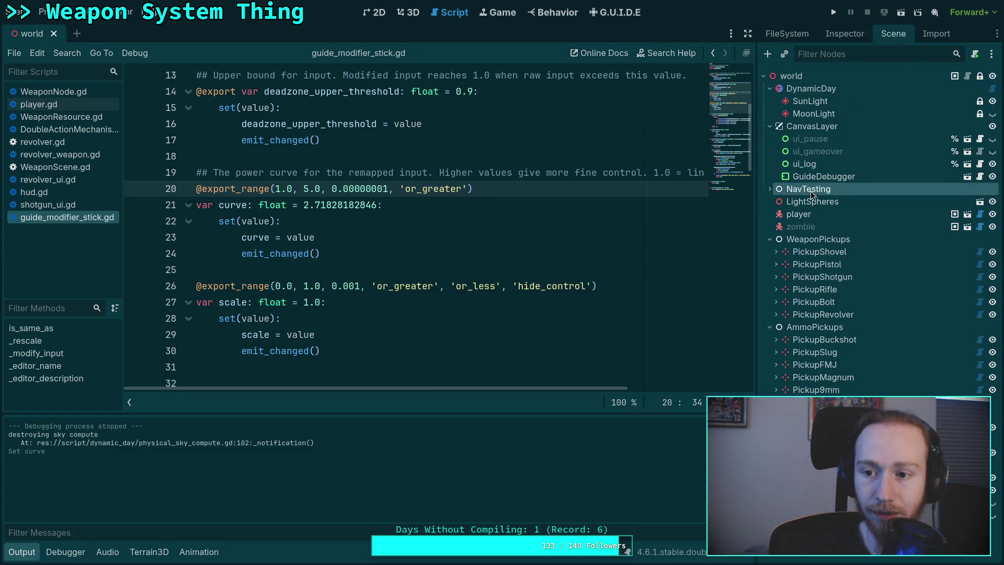
click(844, 33)
click(786, 33)
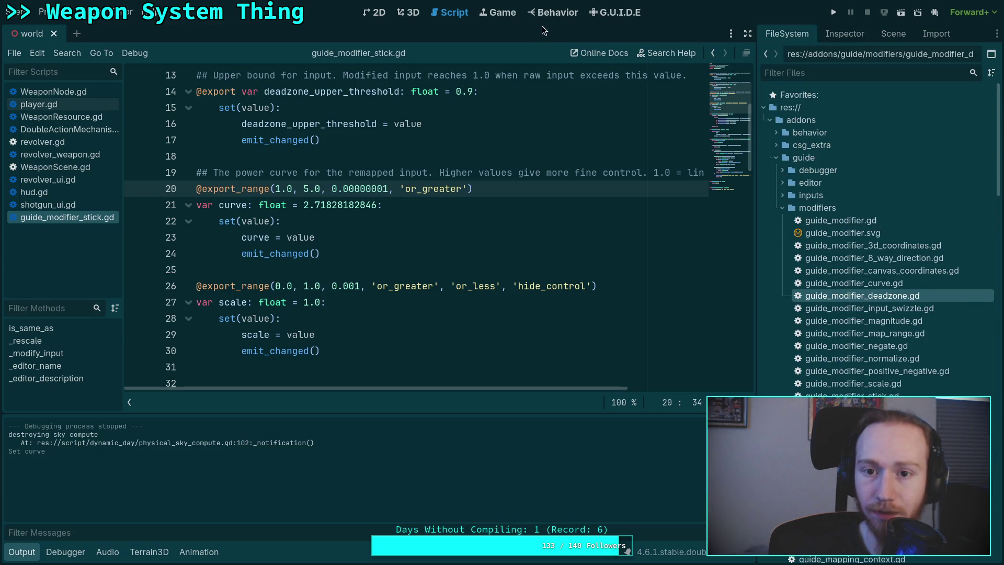
click(601, 15)
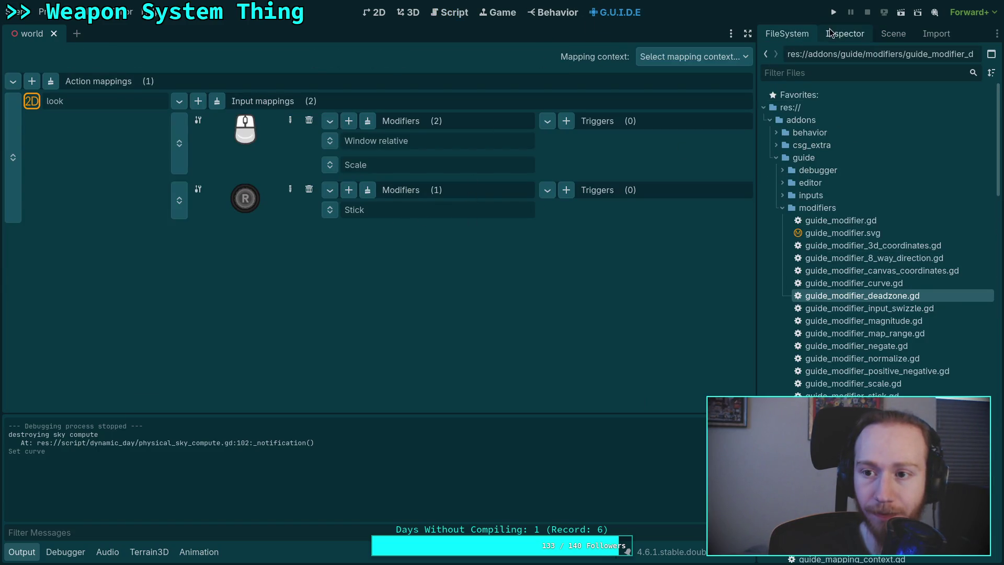
Revert the Stick modifier's Curve to its default in the Inspector and return to the G.U.I.D.E mappings.
click(844, 33)
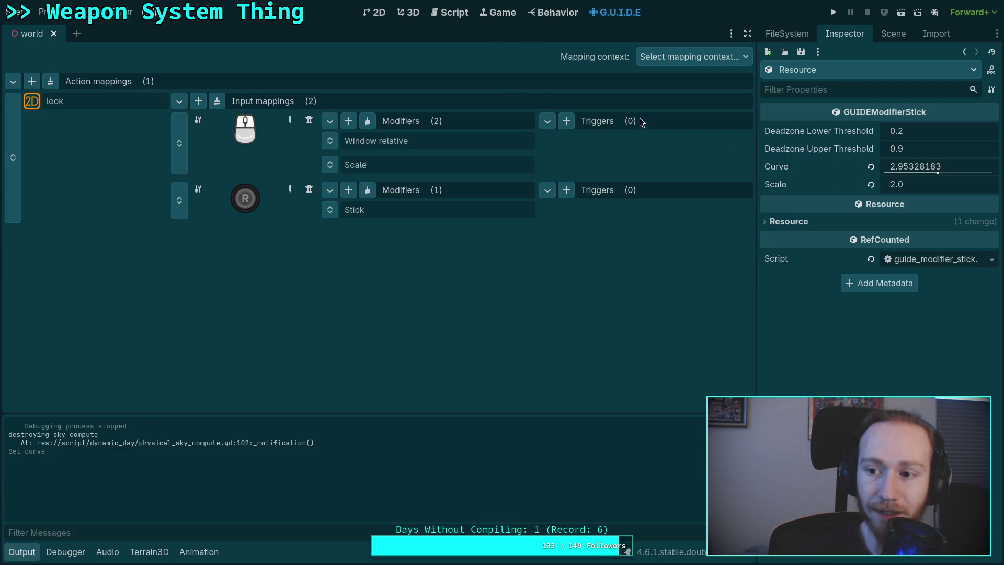
click(870, 168)
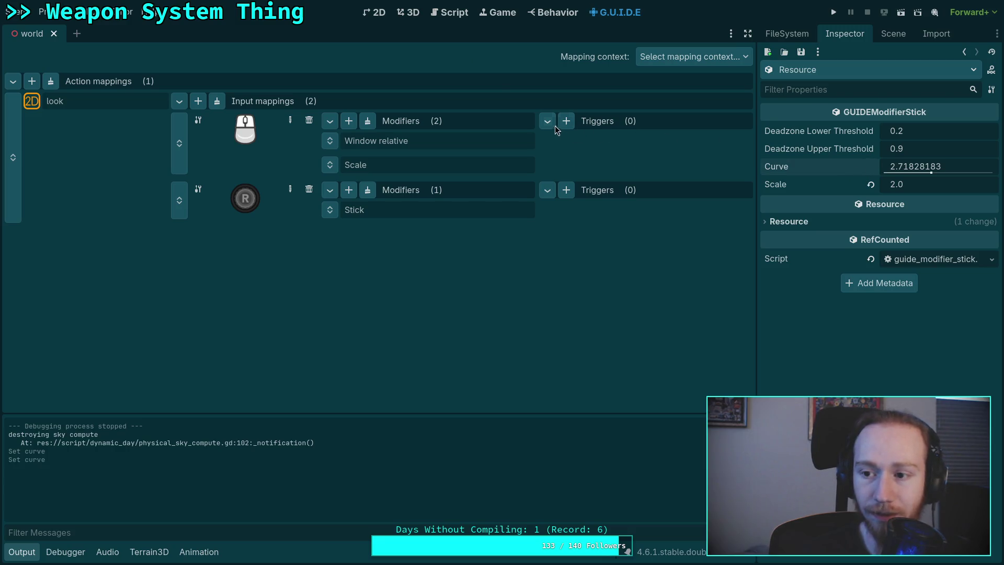
click(495, 17)
click(449, 13)
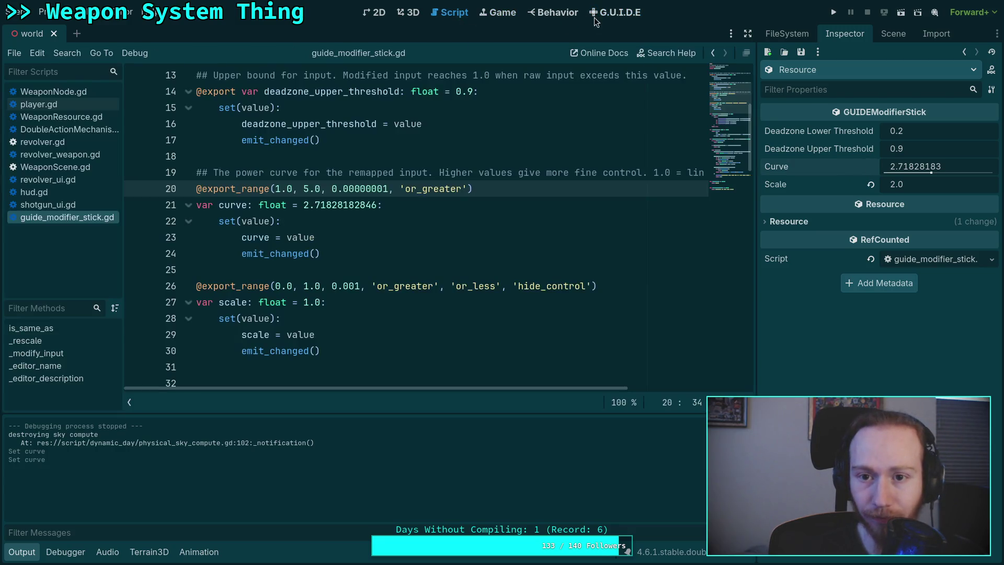
click(590, 16)
click(557, 15)
click(632, 16)
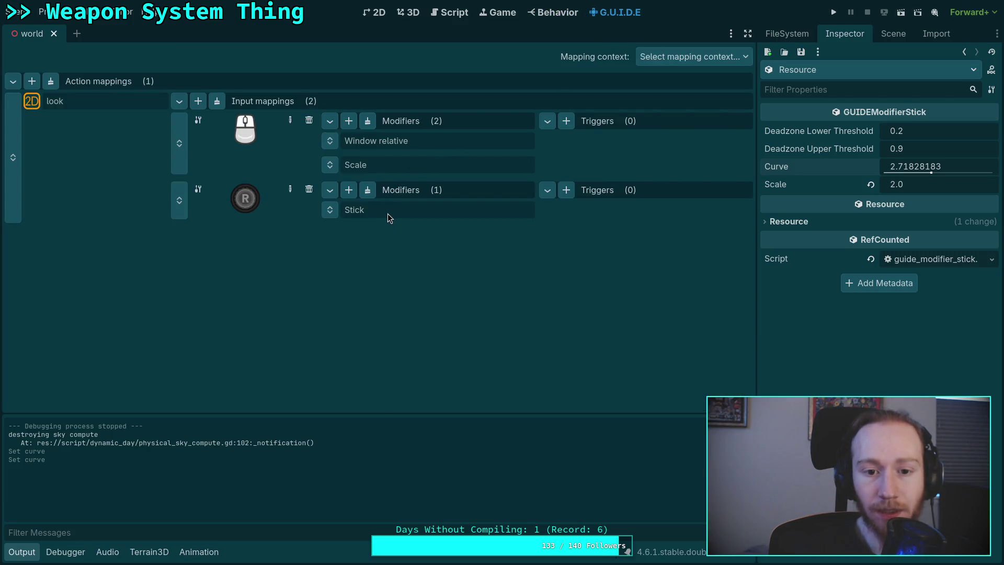
Change the curve's default value in the script to 2.71828183 and save.
click(453, 15)
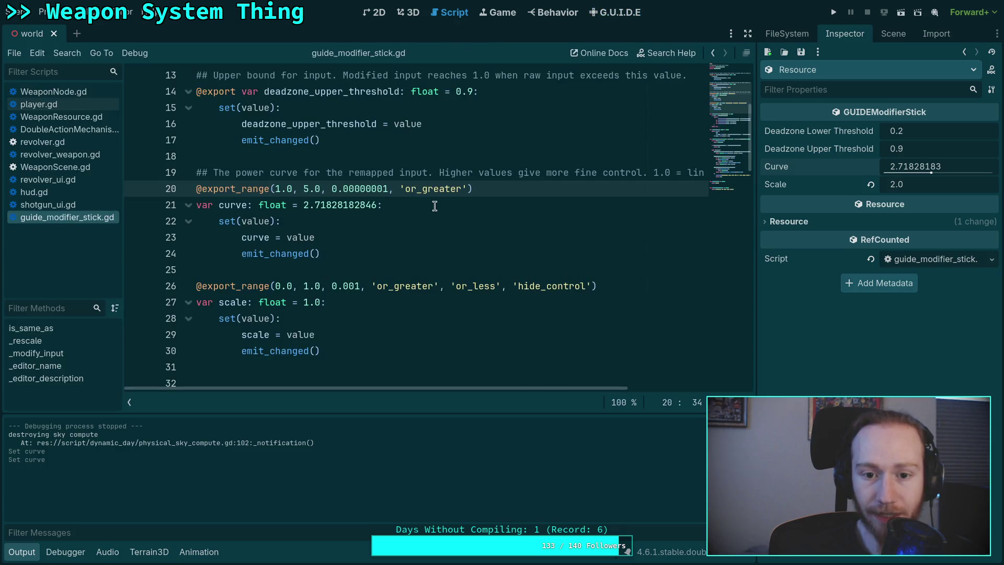
click(377, 205)
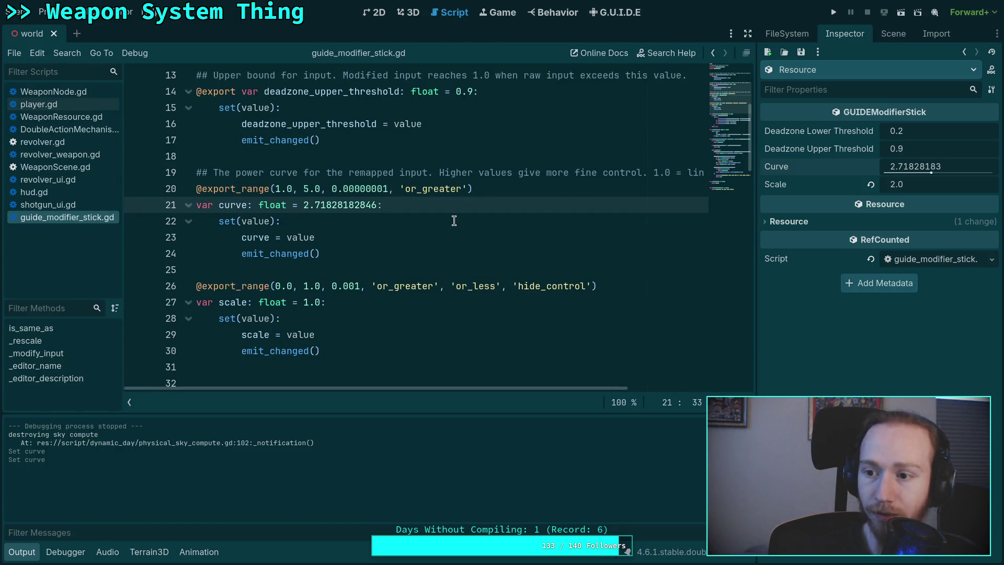
key(shift+Left)
key(shift+Left)
key(shift+Left)
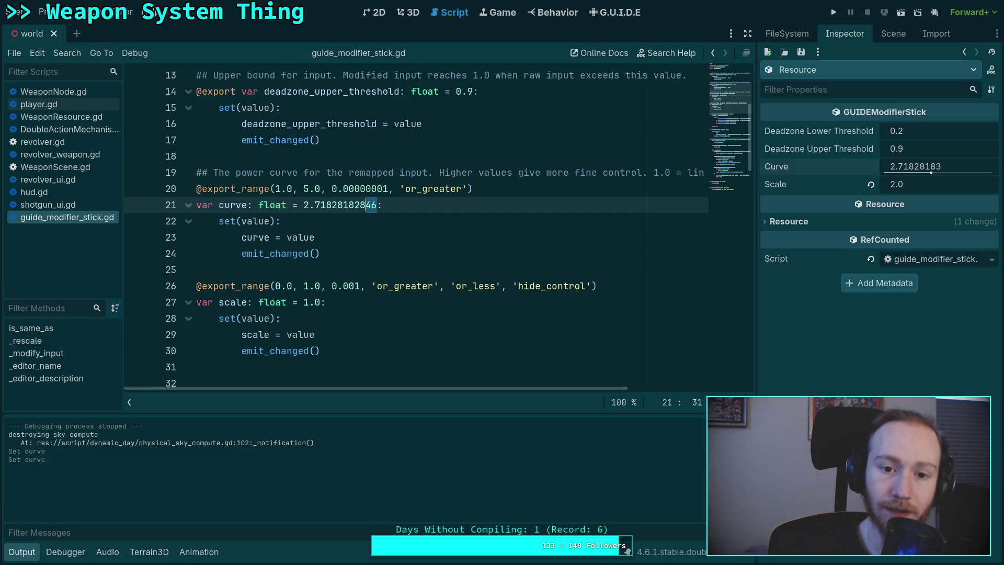
text(3)
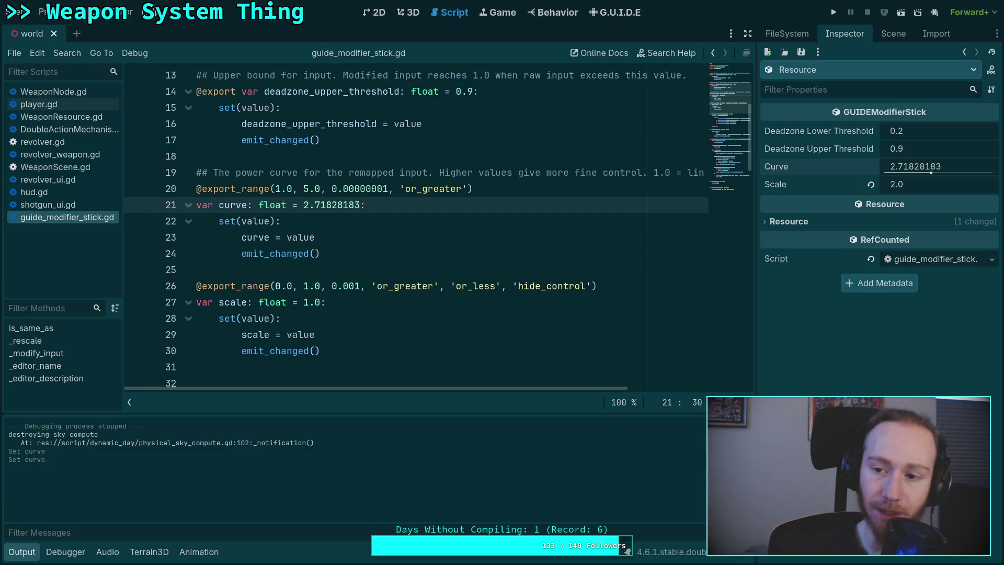
click(419, 232)
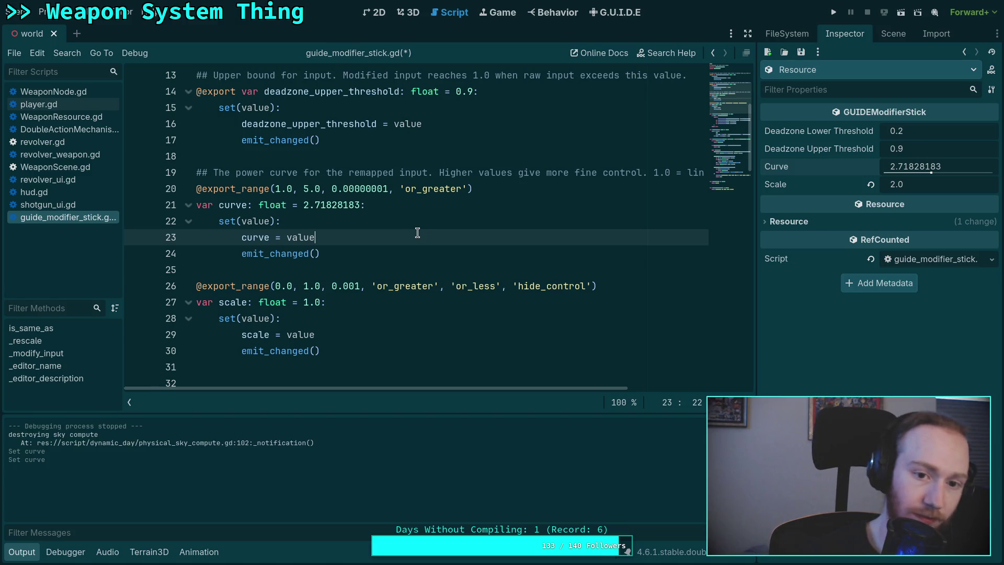
mouse_move(320, 205)
mouse_down()
mouse_move(355, 204)
mouse_move(345, 189)
mouse_move(375, 188)
mouse_up()
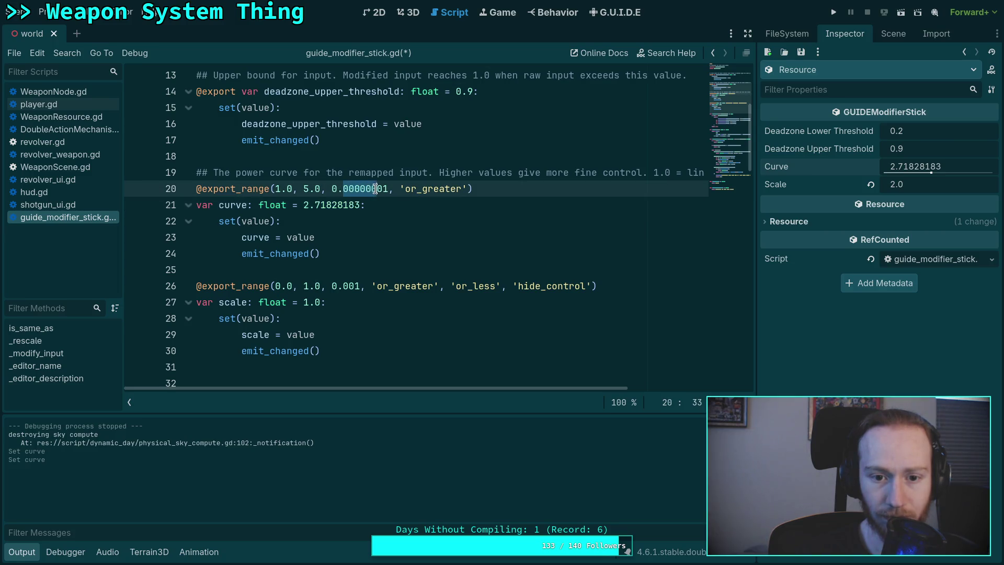
click(394, 207)
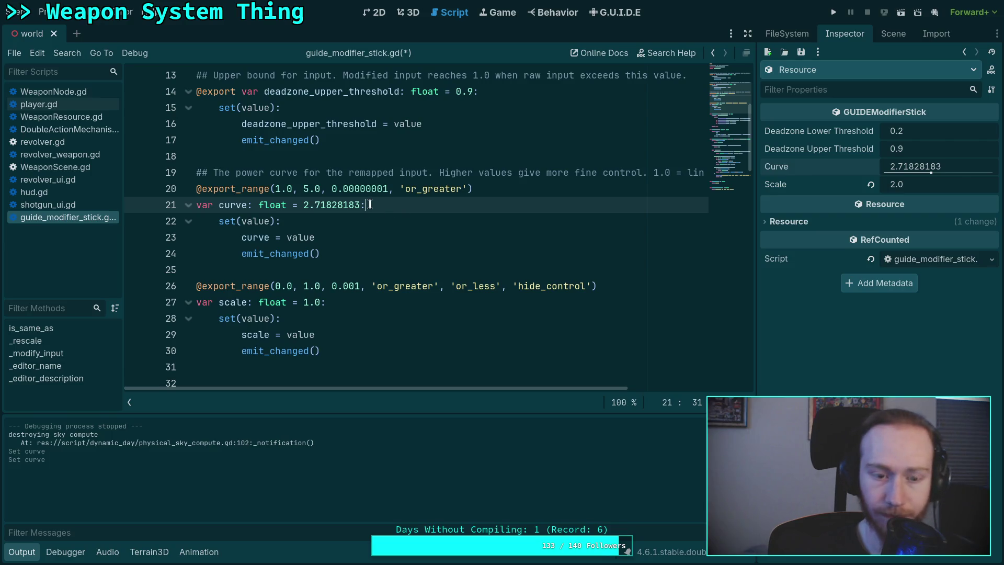
key(ctrl+s)
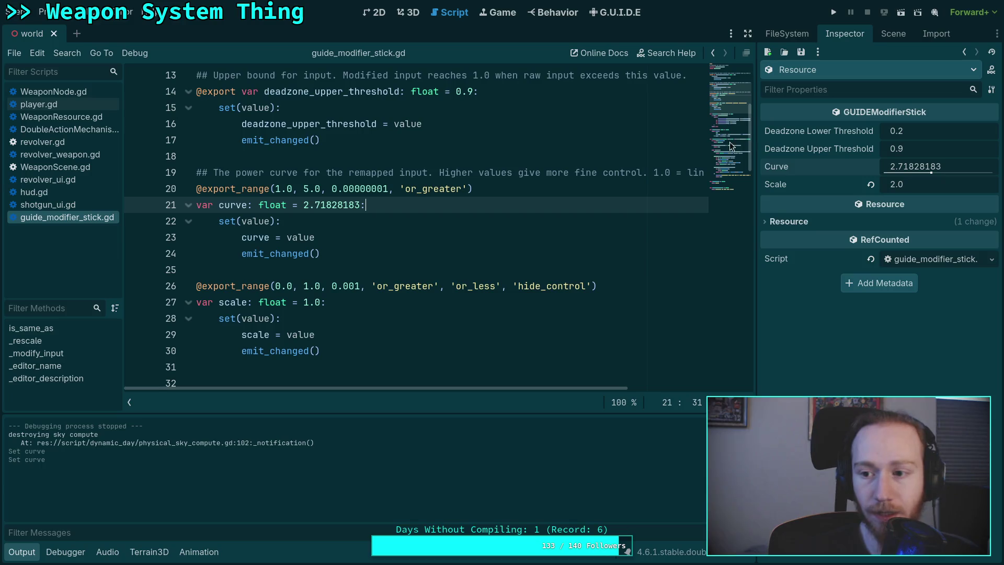
Set the Stick modifier's Scale to 1.8 and save the modifier resource.
click(940, 183)
text(1.8)
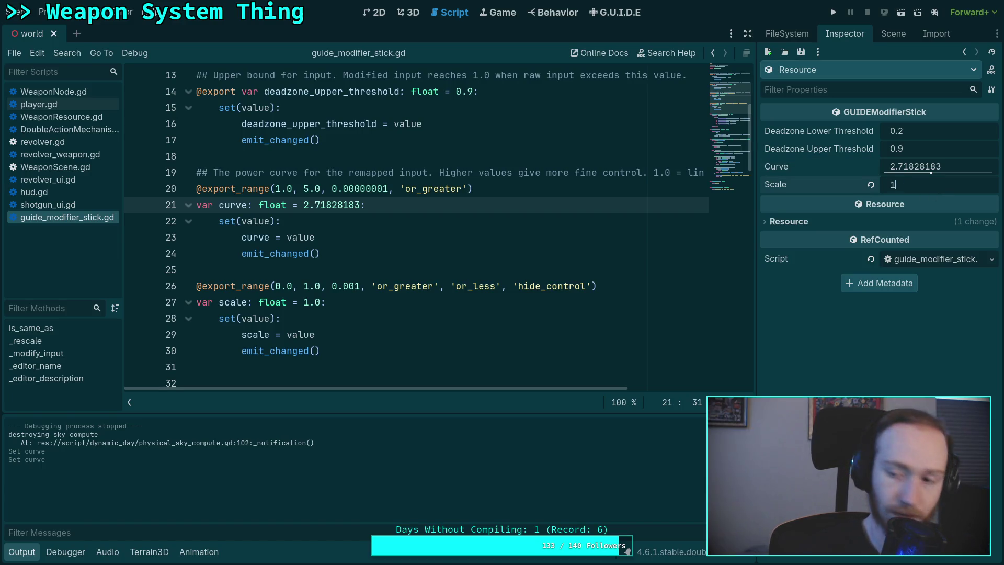
key(Return)
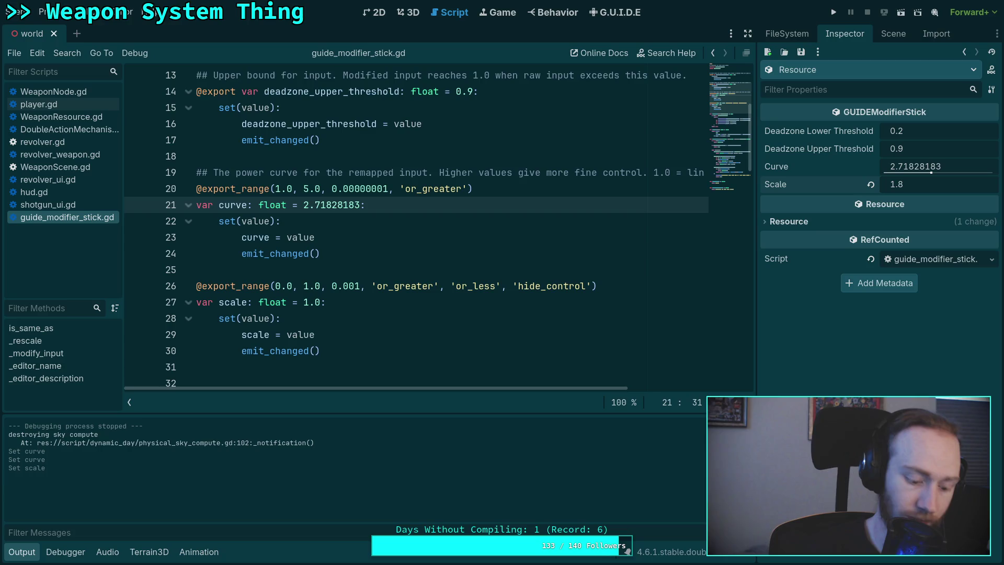
key(ctrl+s)
click(800, 52)
click(826, 70)
Run the project to test the right-stick look input, then pause the game.
key(F5)
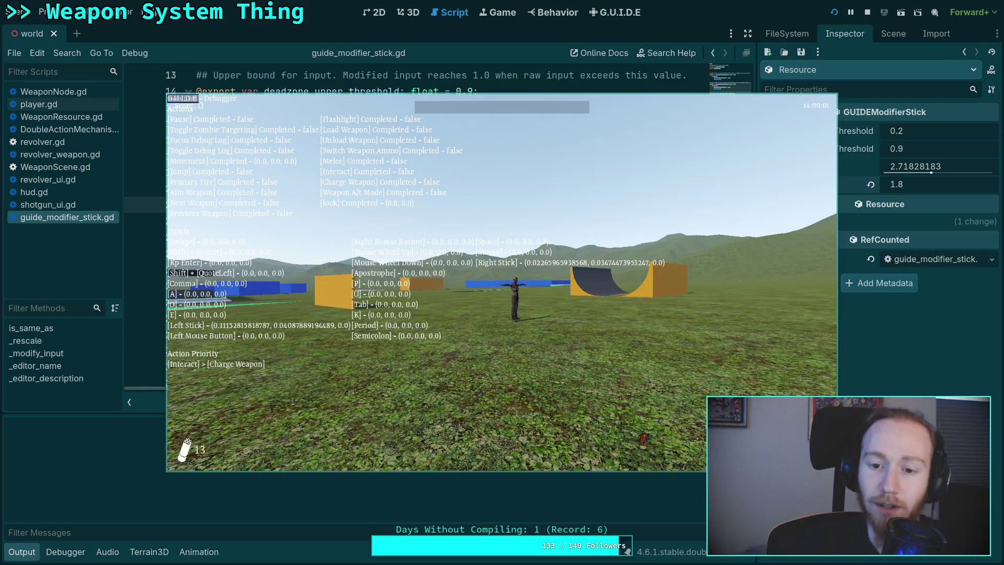
key(Escape)
Exit the game and change the curve's default value to 3.0 in the script, saving it.
click(504, 293)
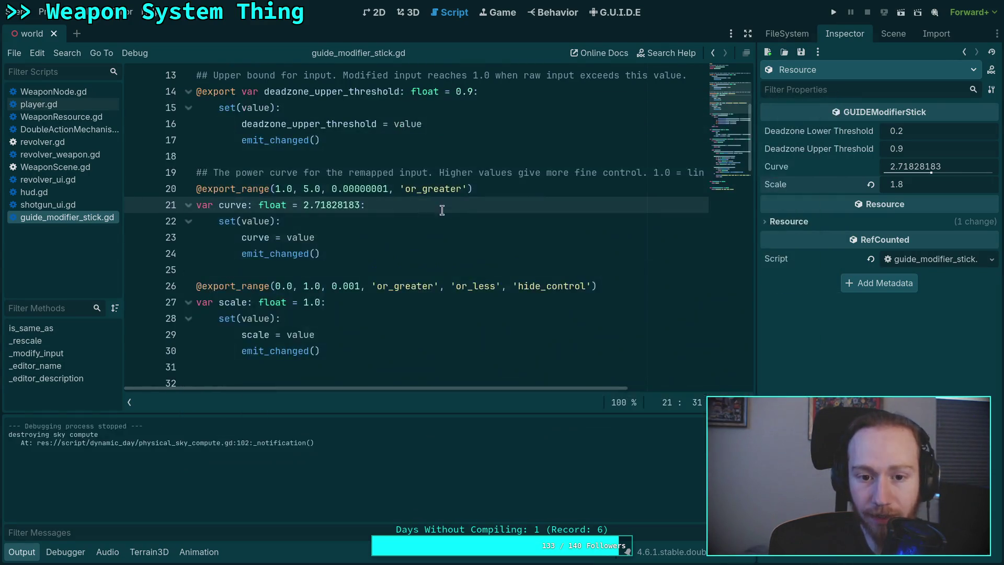
scroll(366, 236, up, 2)
drag(304, 302, 358, 295)
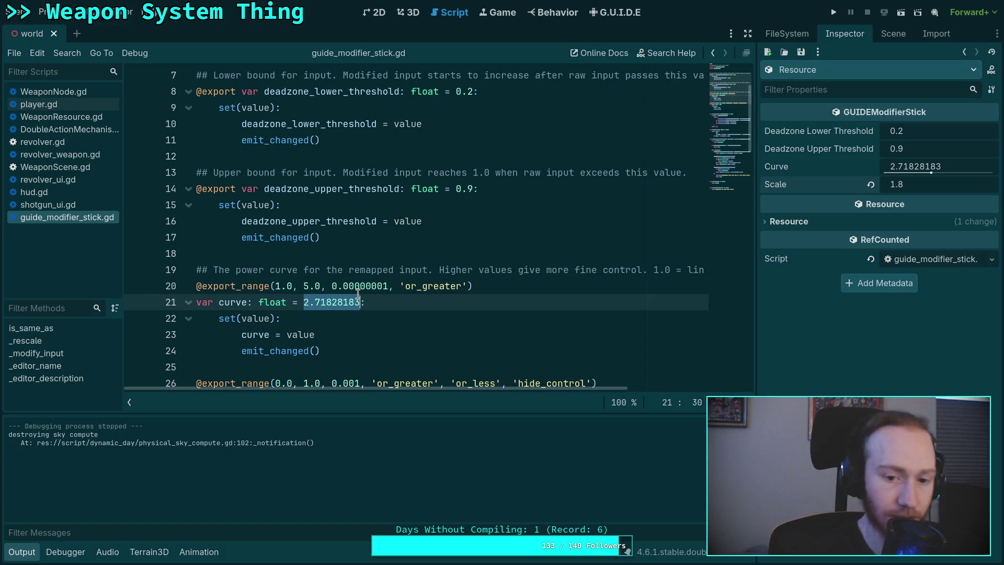
text(3.0)
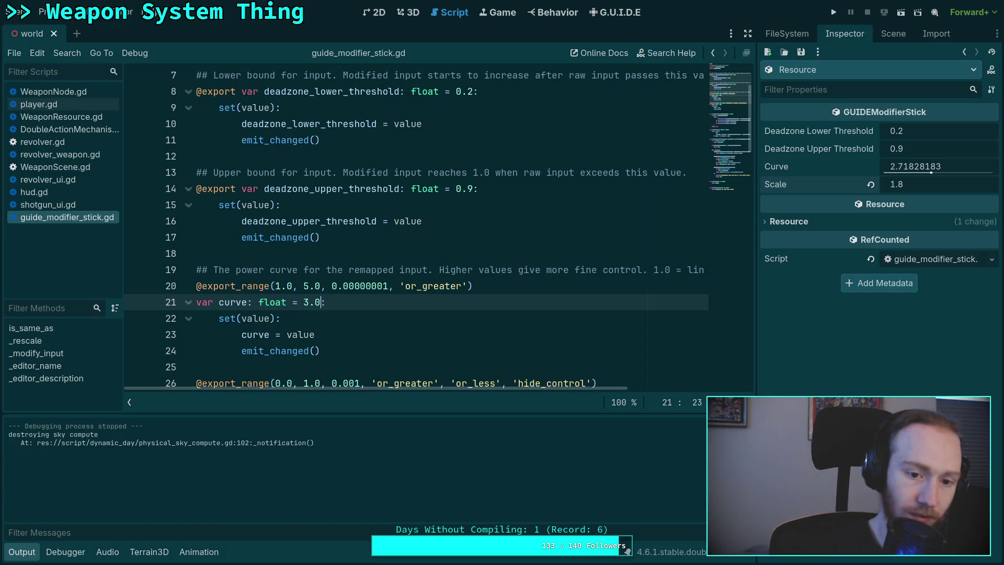
key(ctrl+s)
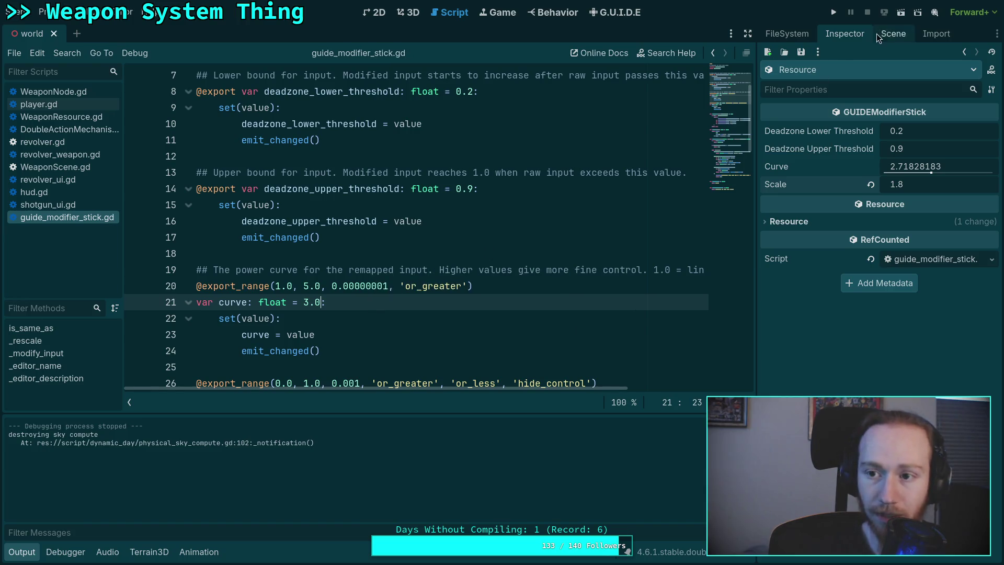
In the G.U.I.D.E mappings, reset the Stick modifier's Curve to the new default 3.0.
click(889, 33)
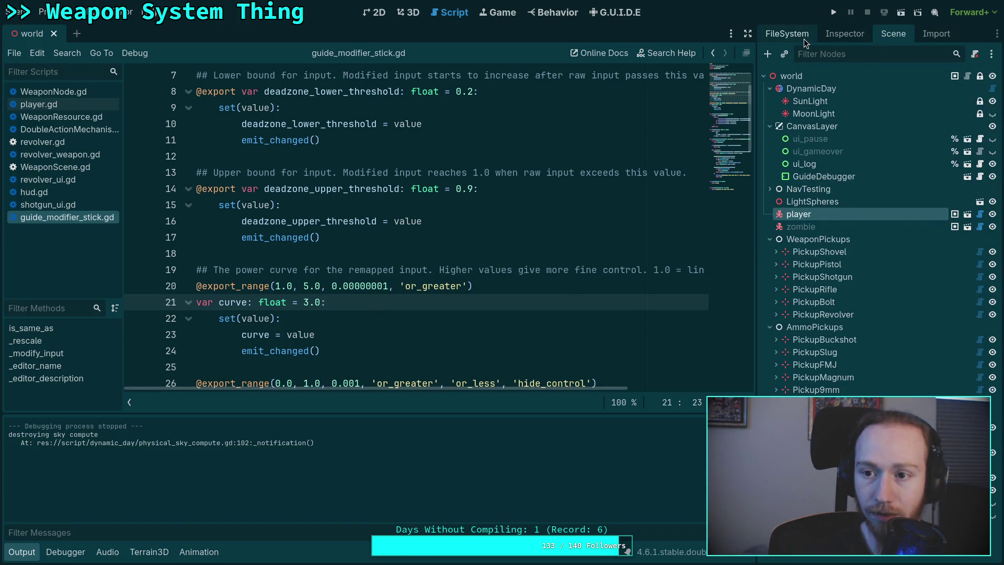
click(789, 35)
click(614, 14)
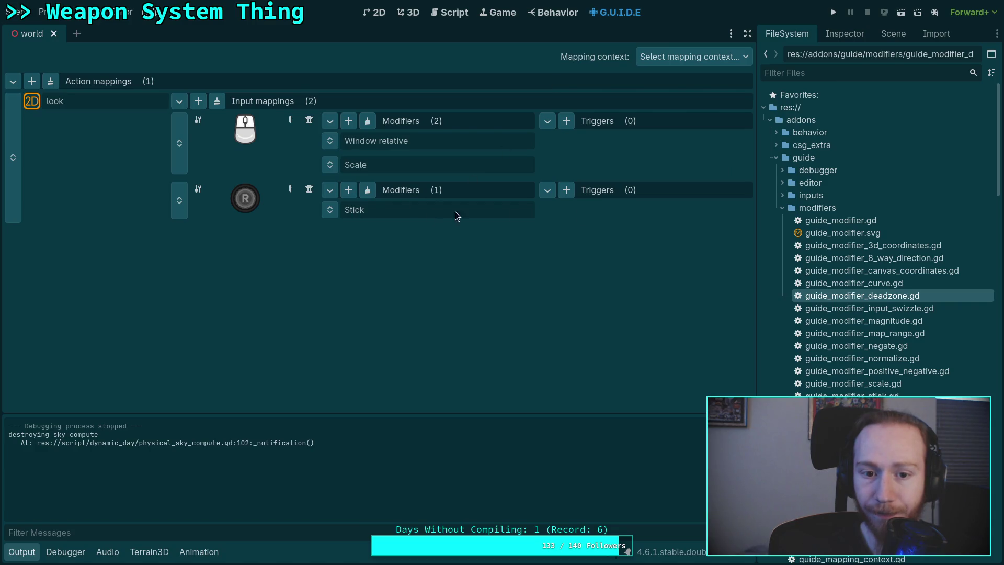
click(843, 33)
click(870, 166)
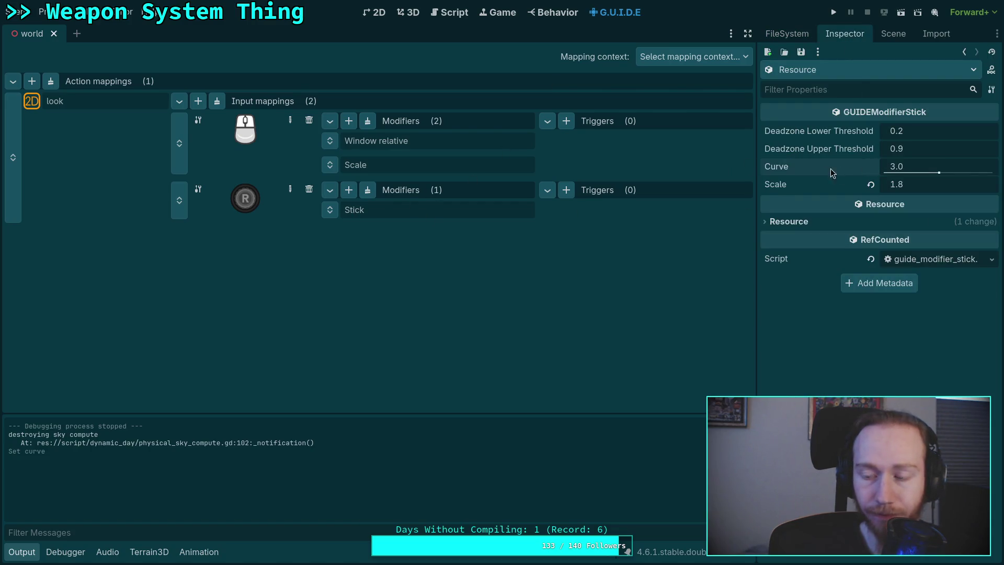
Reduce the curve step to 0.001, save the script, and reopen the G.U.I.D.E editor.
click(454, 13)
click(384, 286)
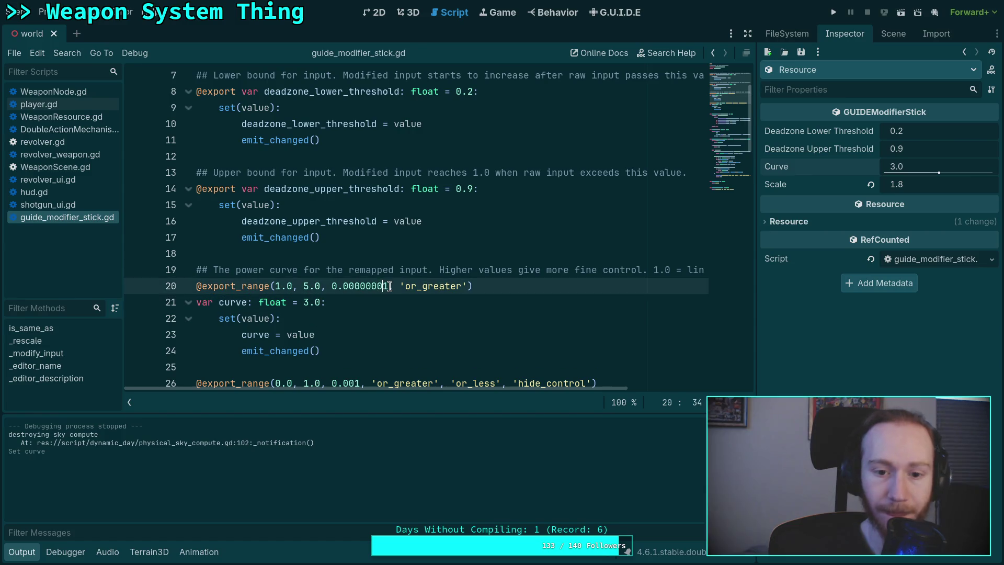
key(BackSpace)
key(BackSpace)
key(BackSpace)
key(BackSpace)
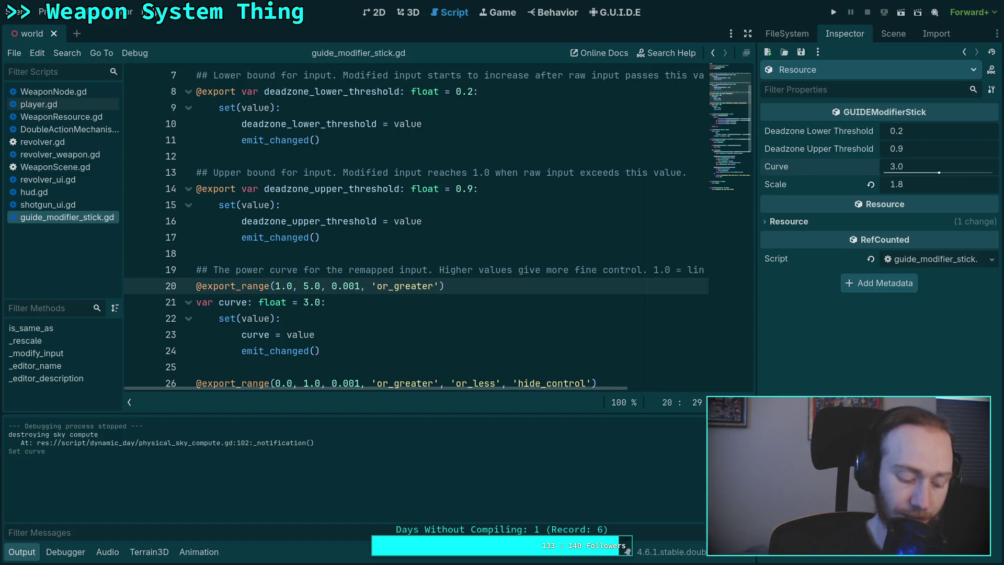
key(ctrl+s)
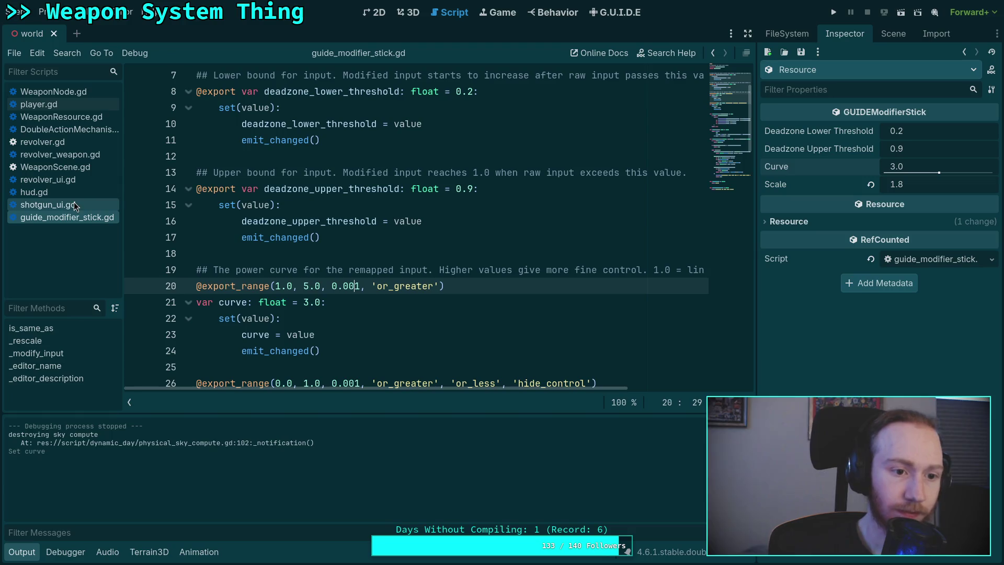
click(594, 12)
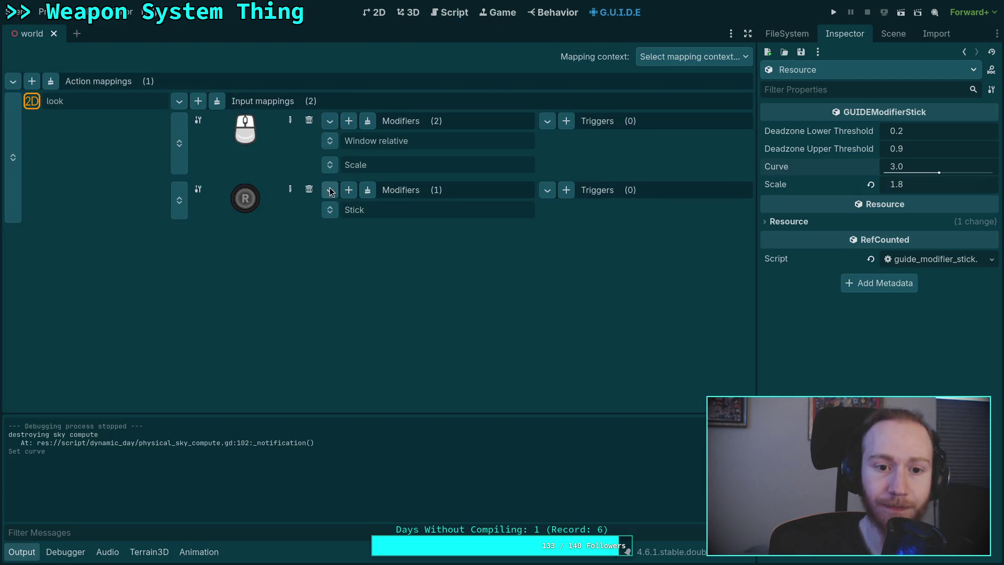
Reset the left-stick Stick modifier's Curve in first_person.tres to 3.0, then go back to the script.
click(689, 59)
click(679, 101)
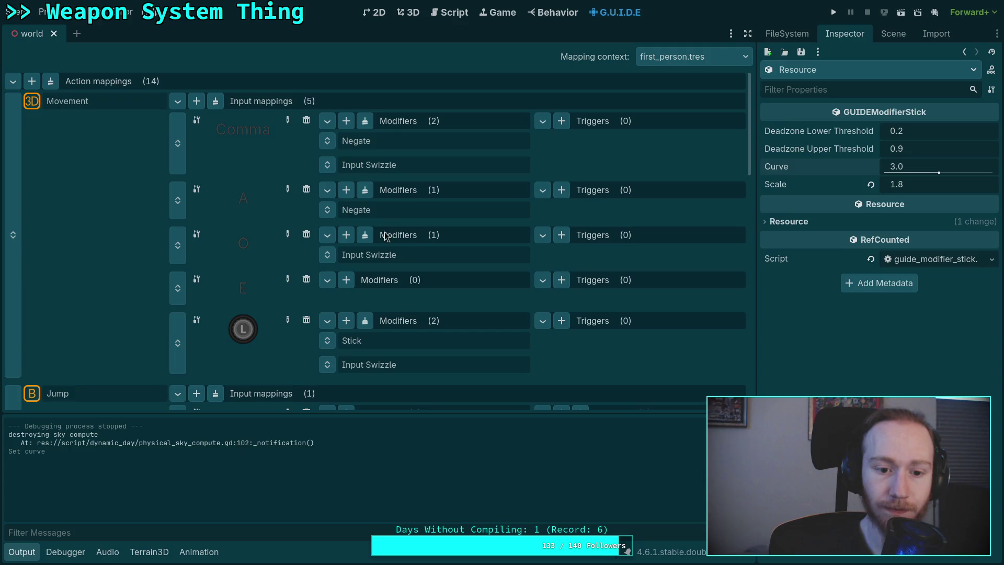
click(393, 343)
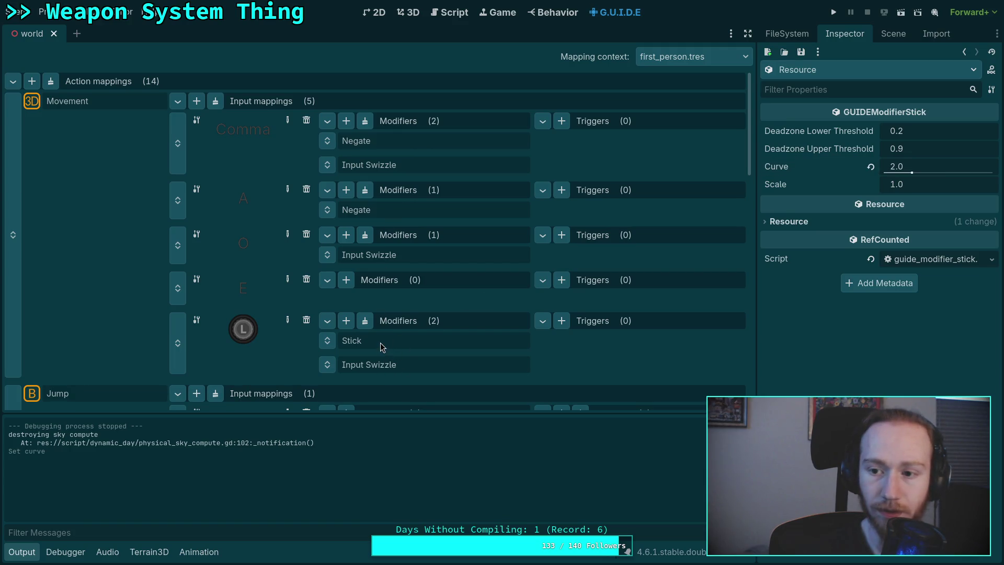
click(869, 166)
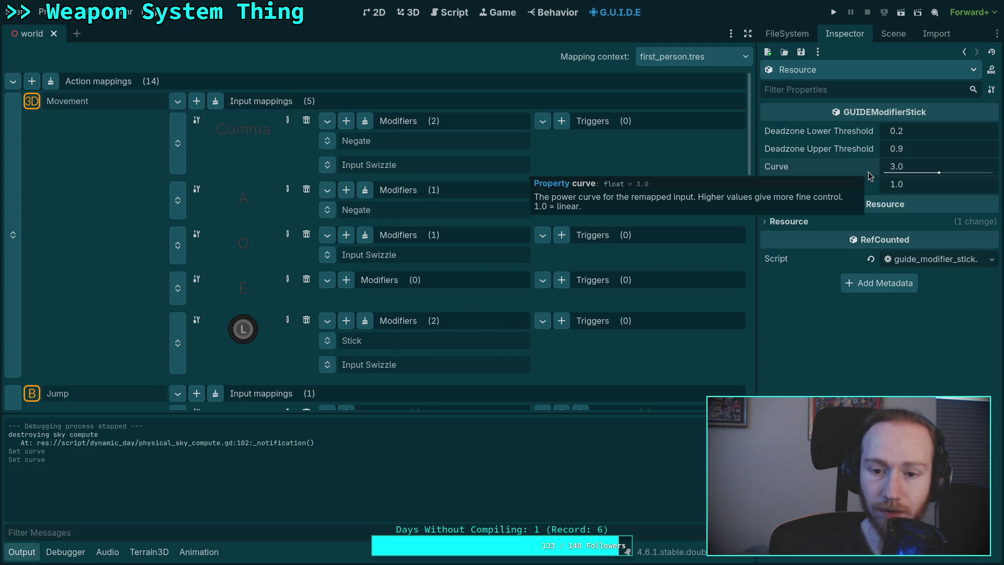
click(920, 167)
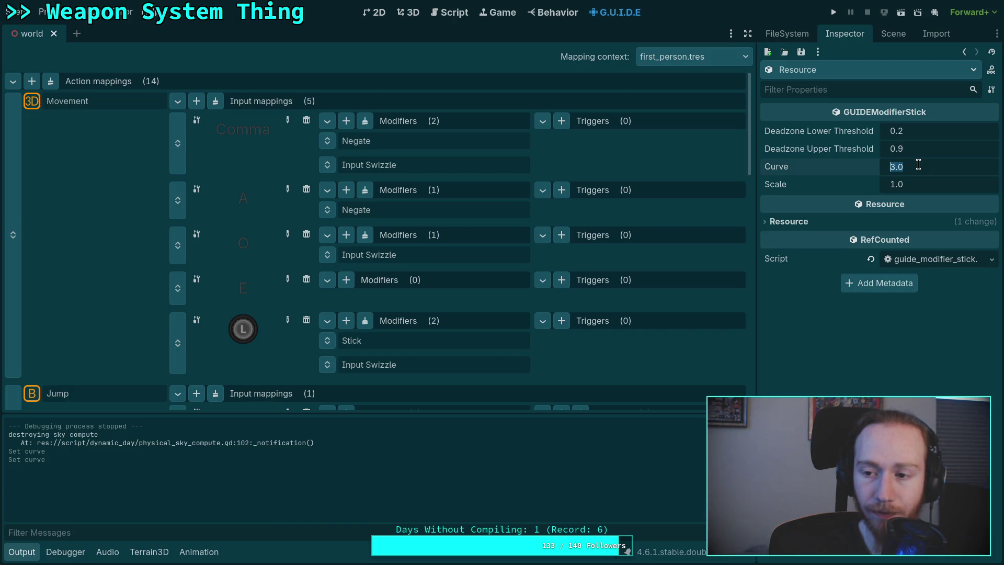
key(Return)
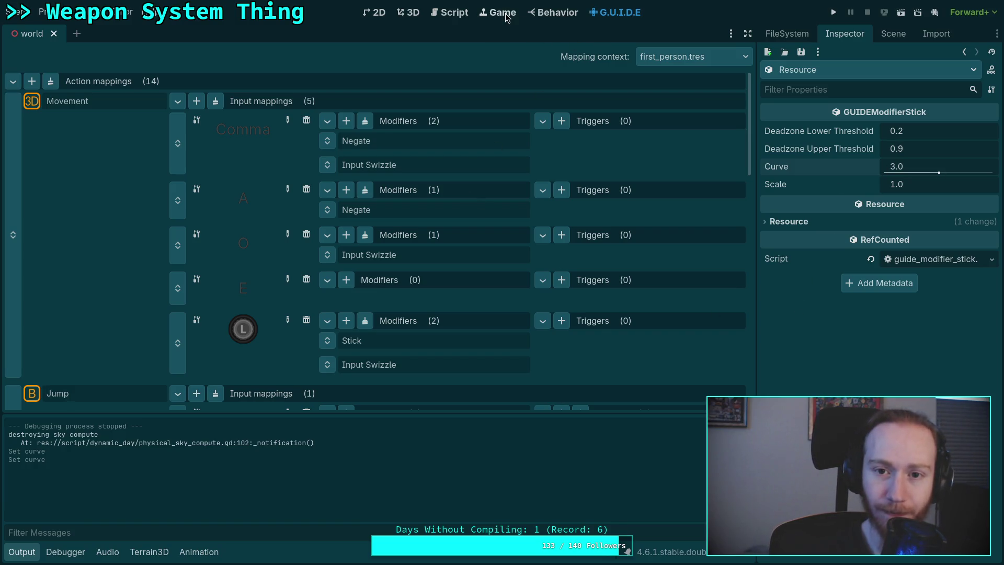
click(454, 12)
click(405, 315)
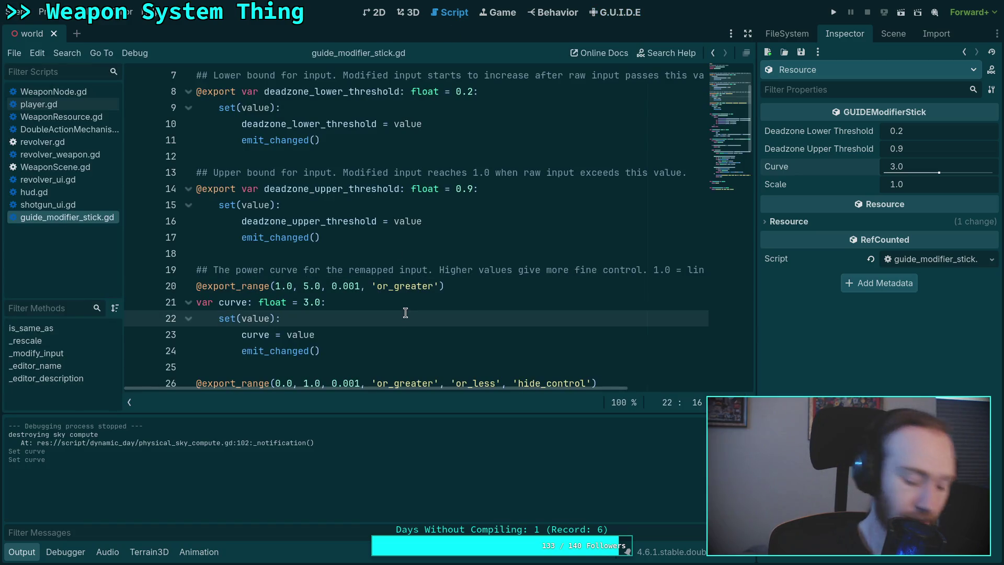
key(ctrl+s)
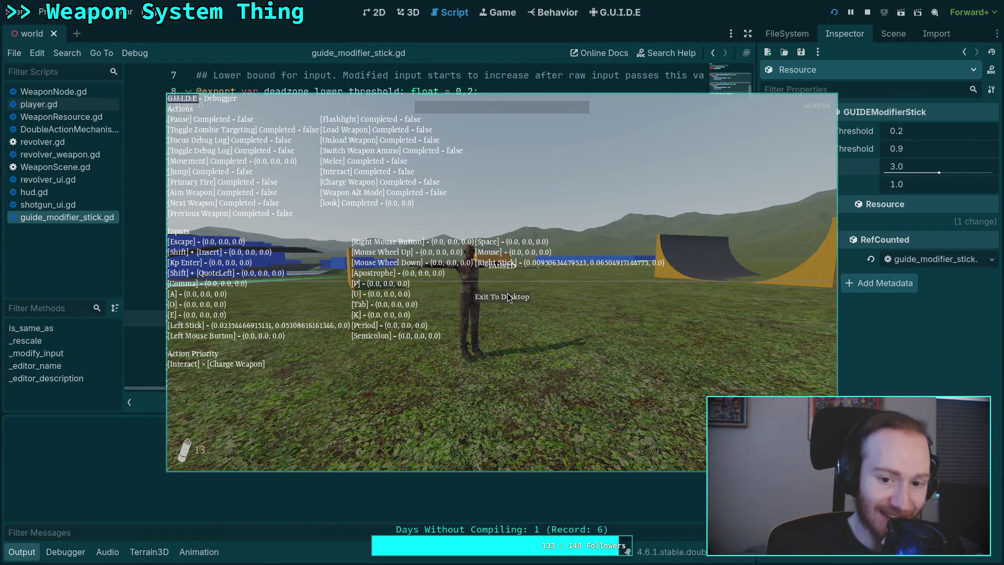
key(F8)
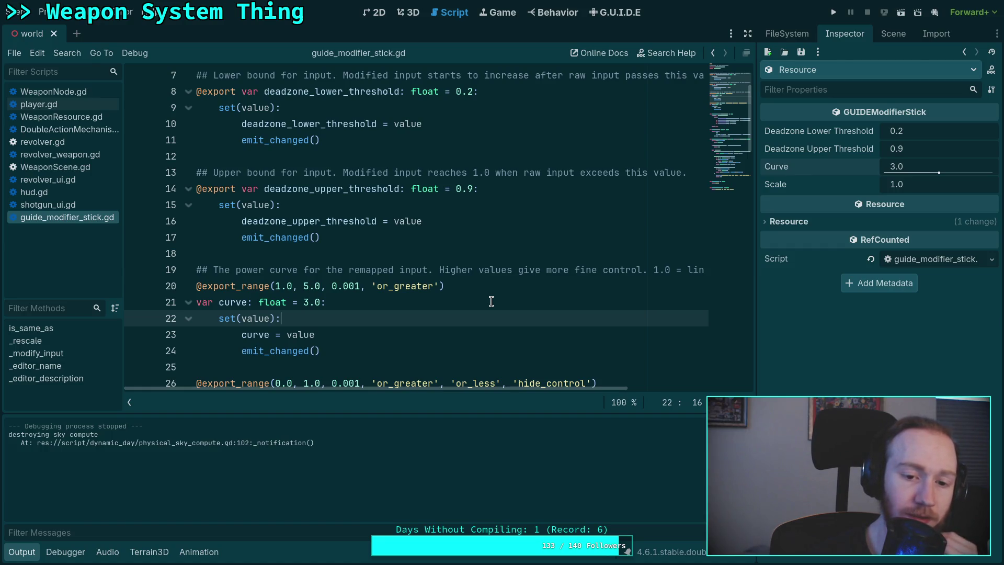
Switch to the G.U.I.D.E editor and pick camera.tres to view its right-stick look modifier.
click(491, 302)
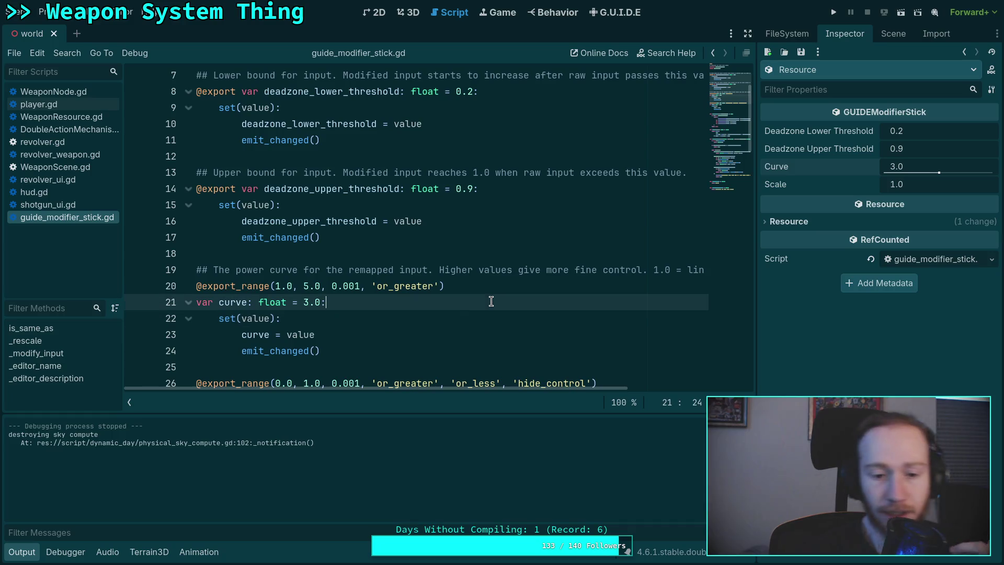
scroll(471, 317, down, 5)
scroll(469, 318, down, 7)
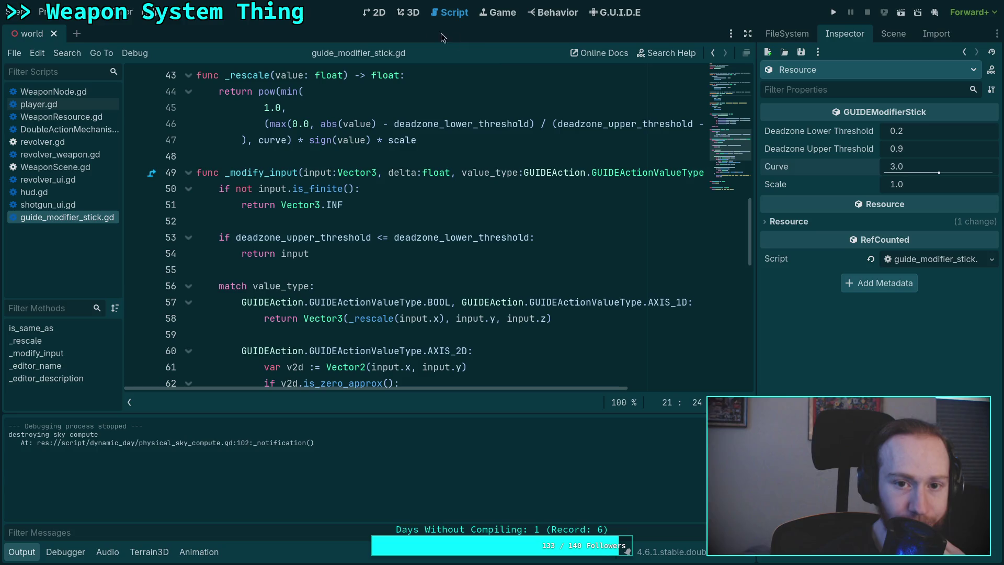
click(590, 16)
click(679, 57)
click(679, 90)
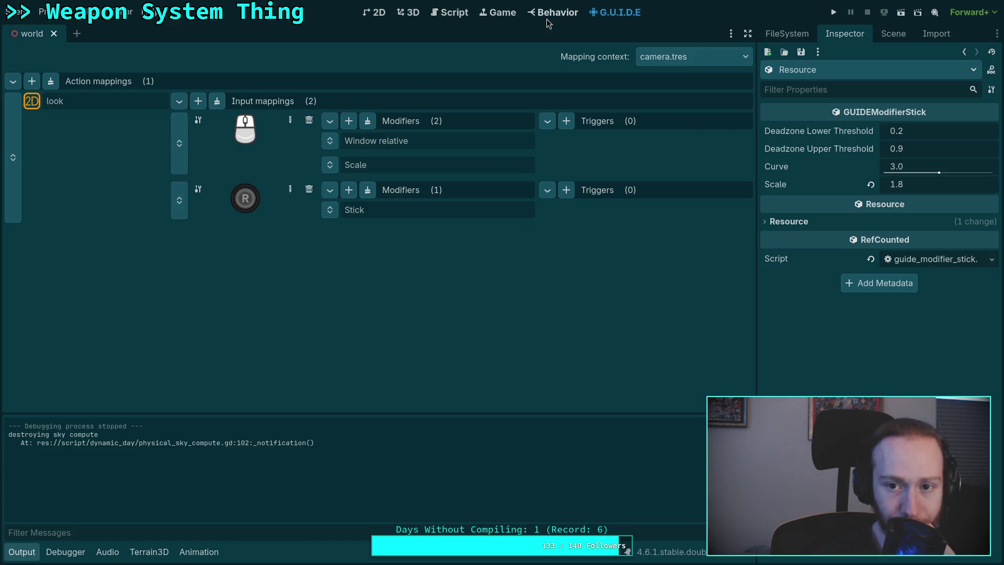
Switch to first_person.tres, collapse the Output panel, and add a new input mapping to Jump.
click(682, 57)
click(682, 104)
scroll(356, 319, down, 5)
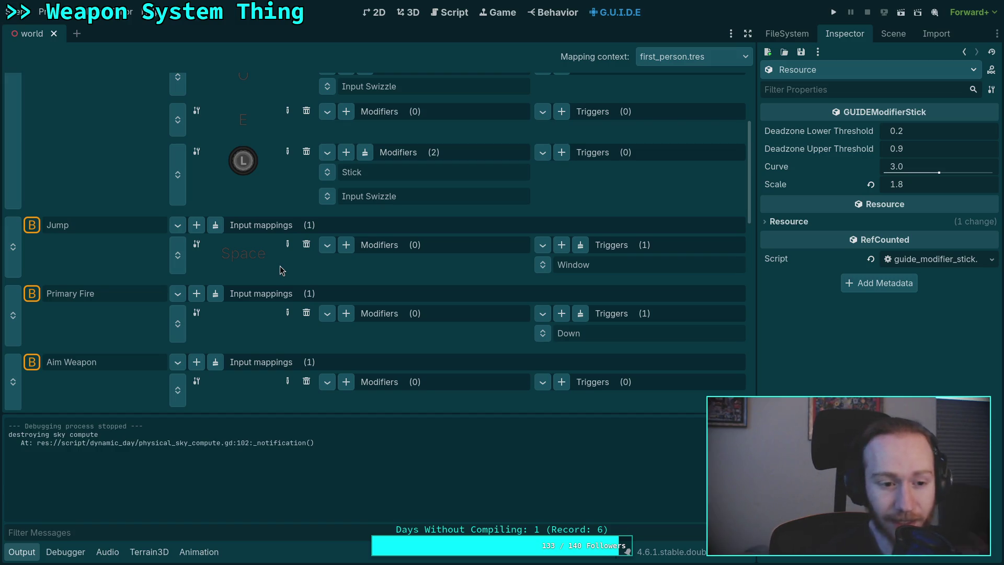
scroll(289, 256, down, 3)
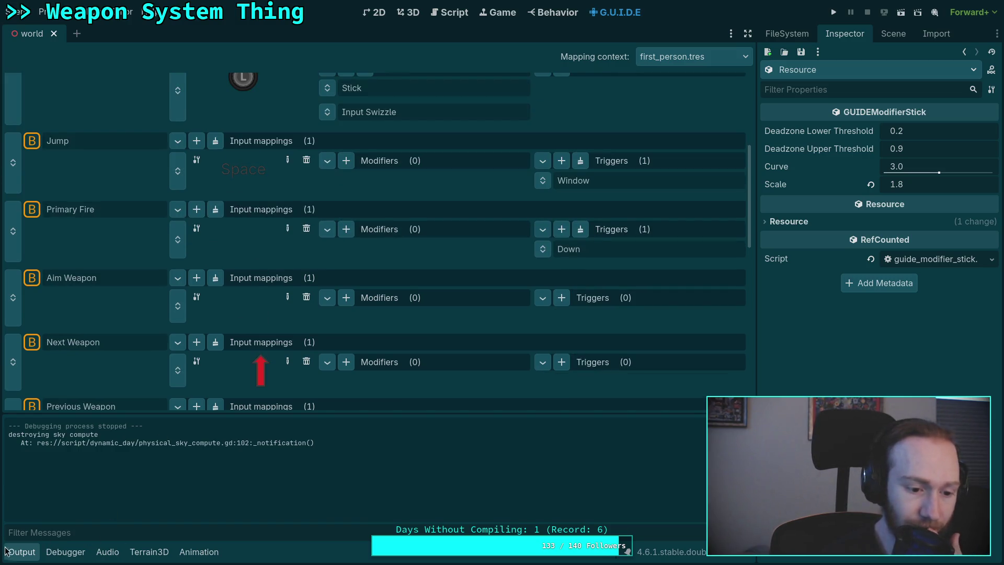
click(21, 553)
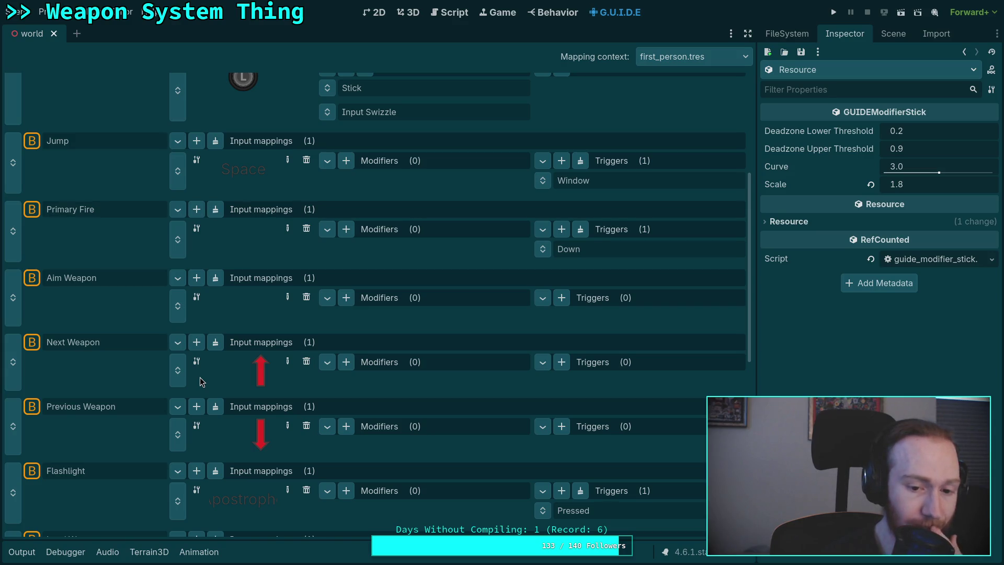
scroll(199, 377, up, 4)
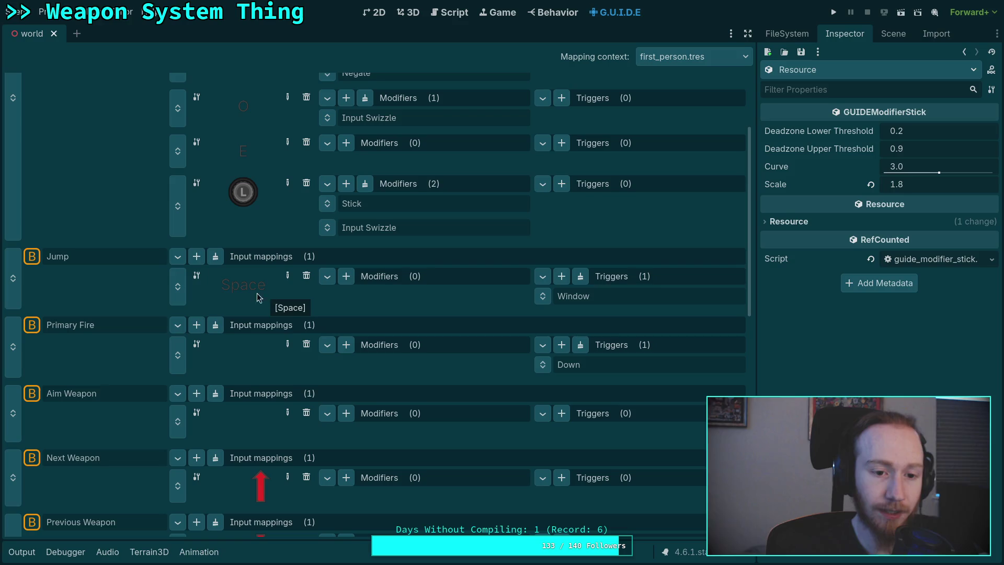
click(197, 256)
Bind gamepad LB to Jump and give it a Window trigger of 0.1, matching Space.
click(287, 321)
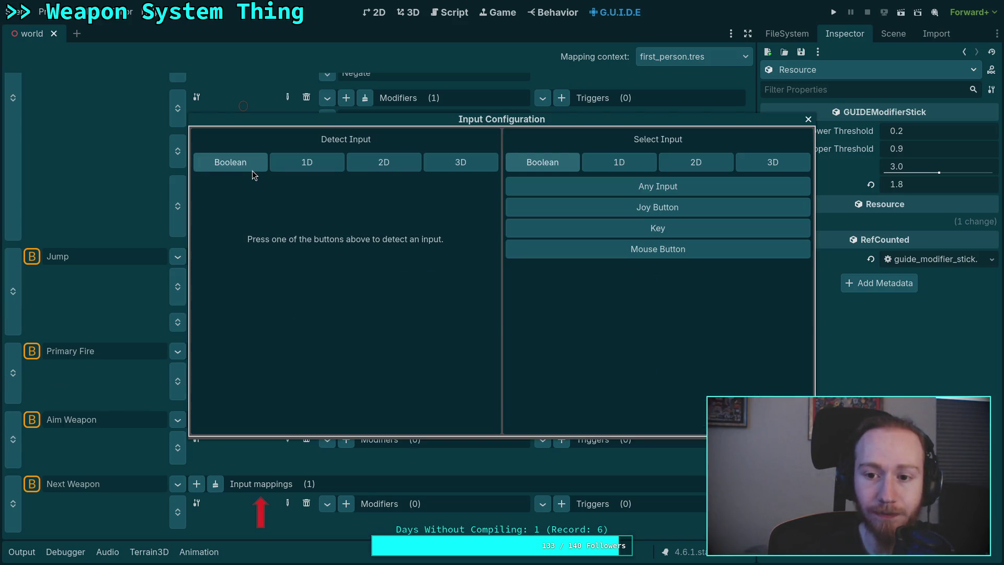
click(227, 163)
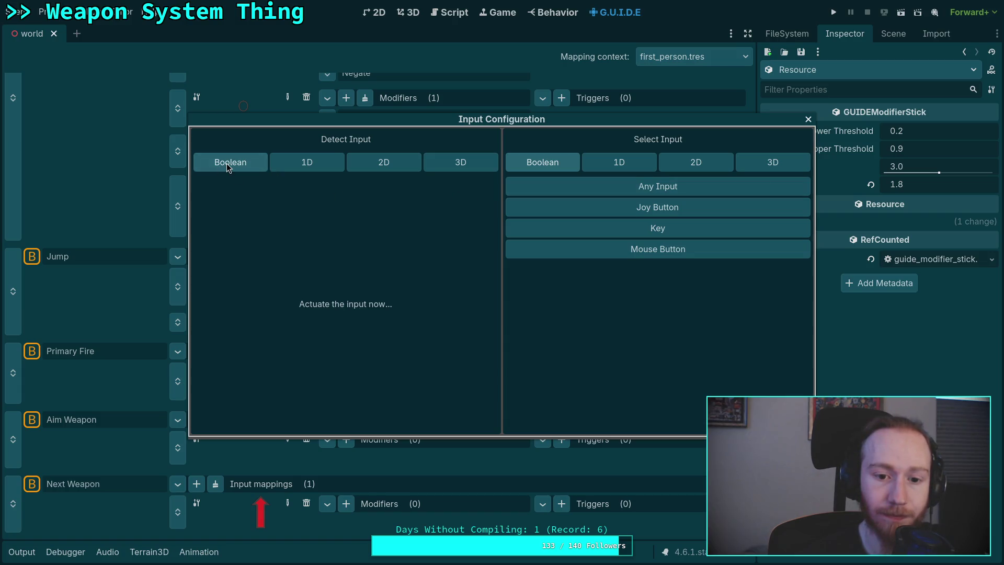
click(344, 420)
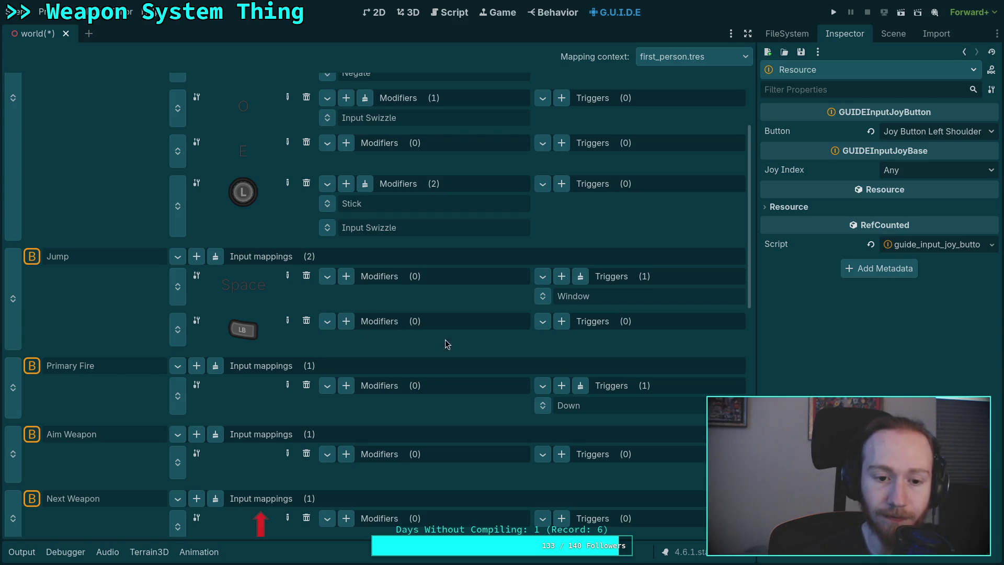
click(594, 299)
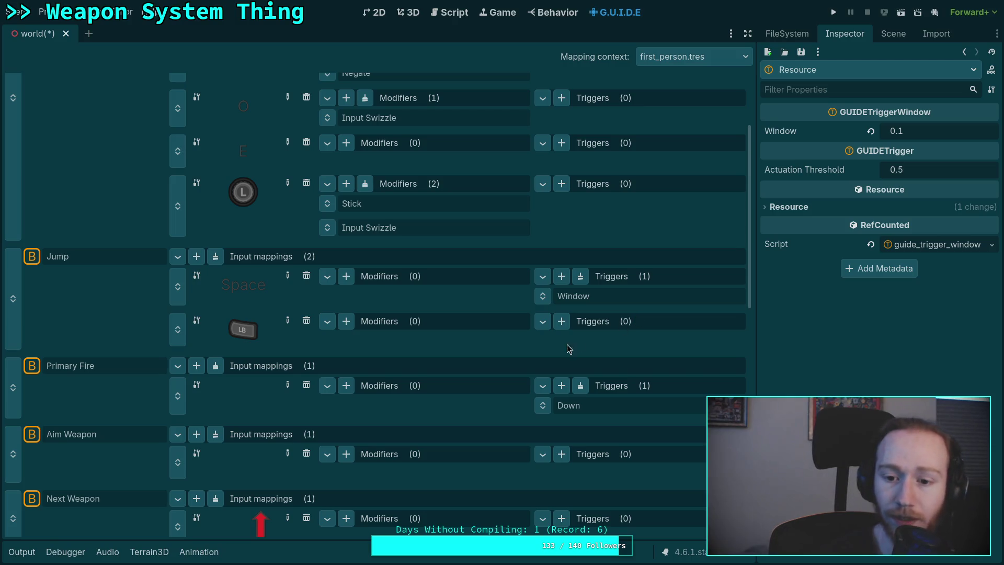
click(562, 321)
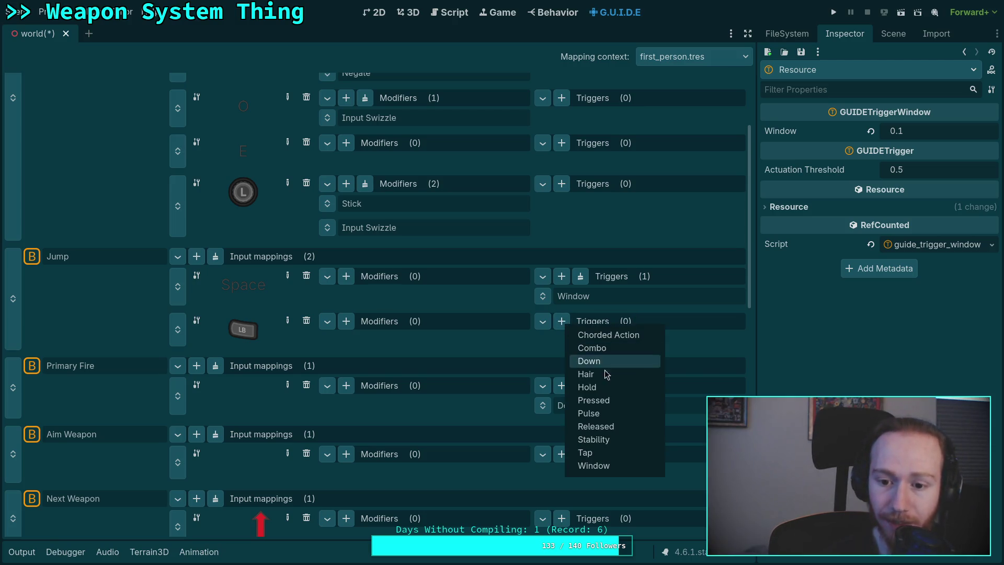
click(601, 466)
click(602, 340)
click(941, 131)
key(BackSpace)
key(BackSpace)
text(1)
key(Return)
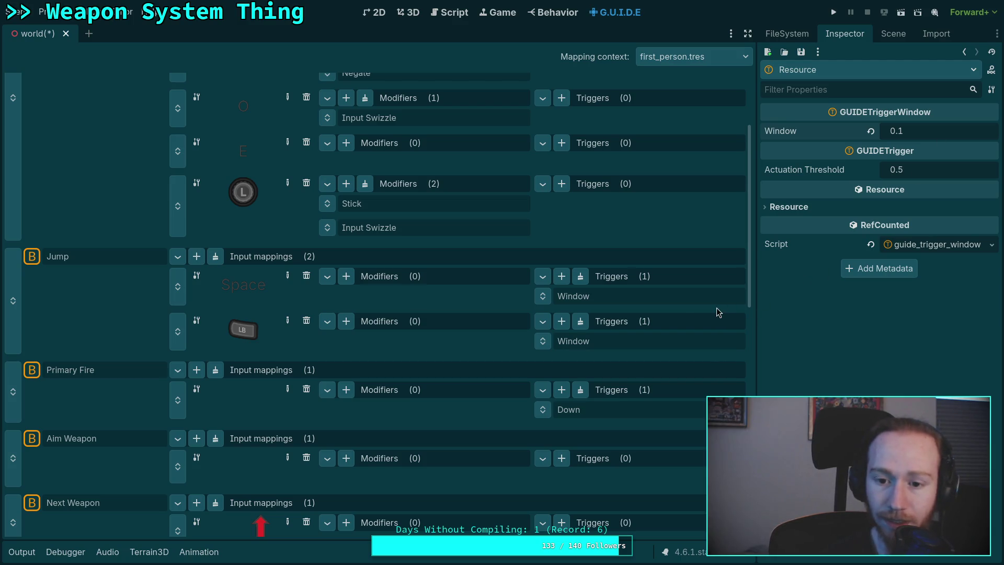
Save the edited Jump mapping resources and the scene.
click(543, 297)
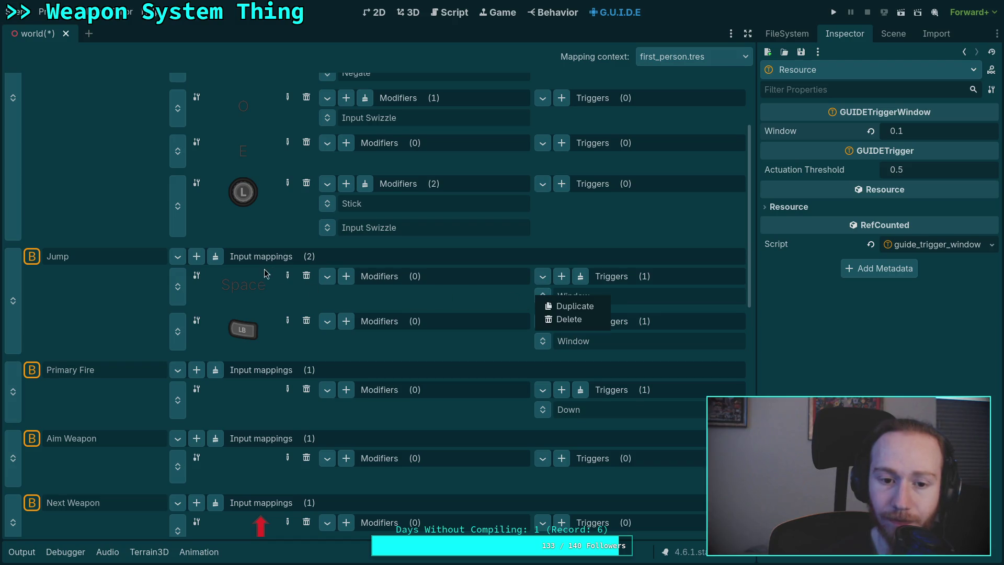
click(242, 329)
click(800, 70)
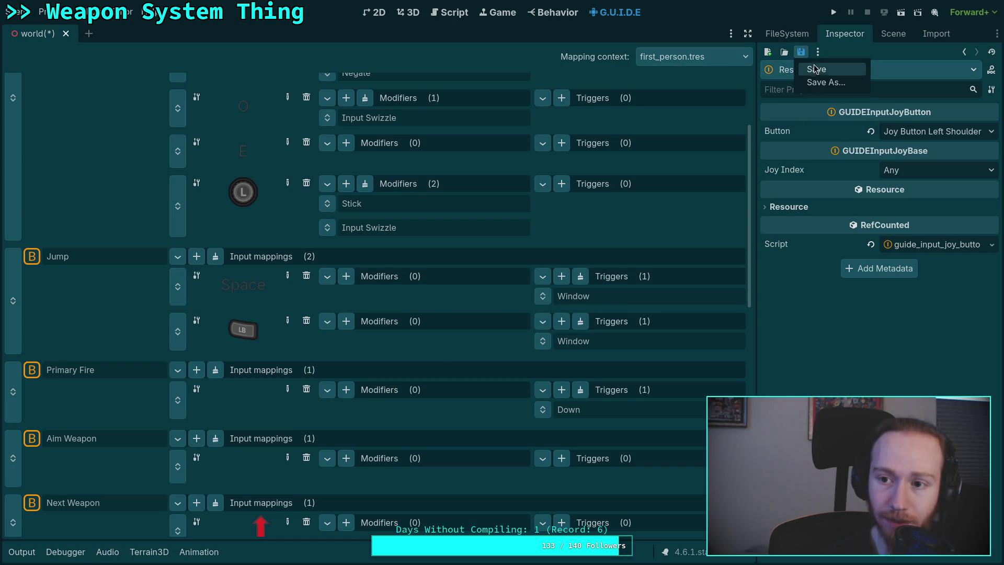
click(831, 81)
click(275, 28)
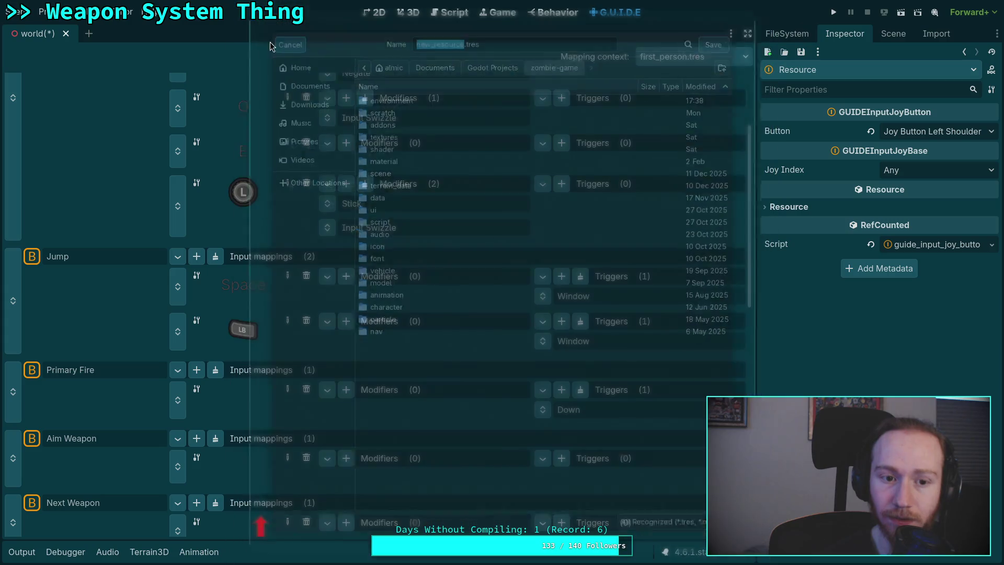
click(100, 258)
click(800, 52)
click(815, 71)
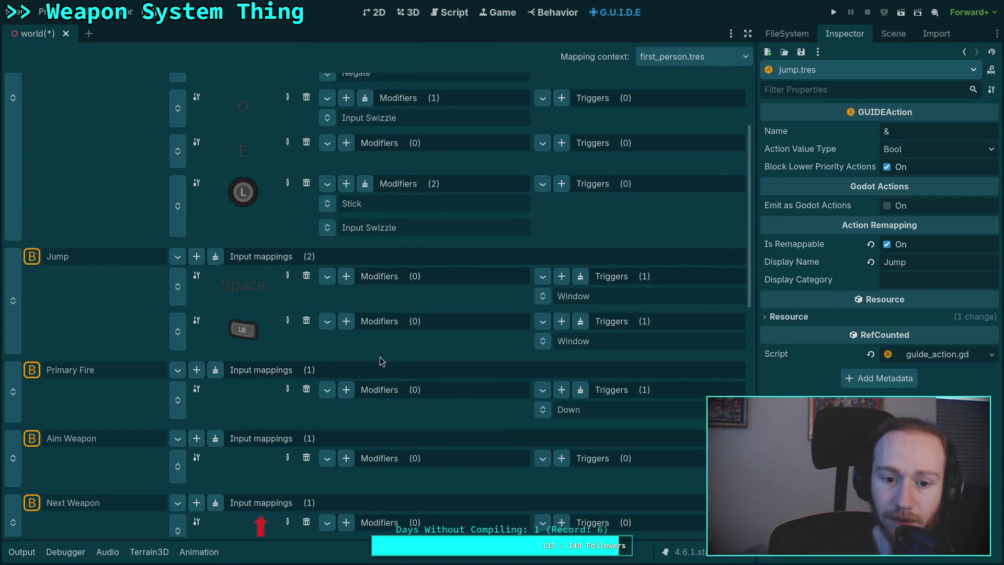
click(257, 328)
click(801, 51)
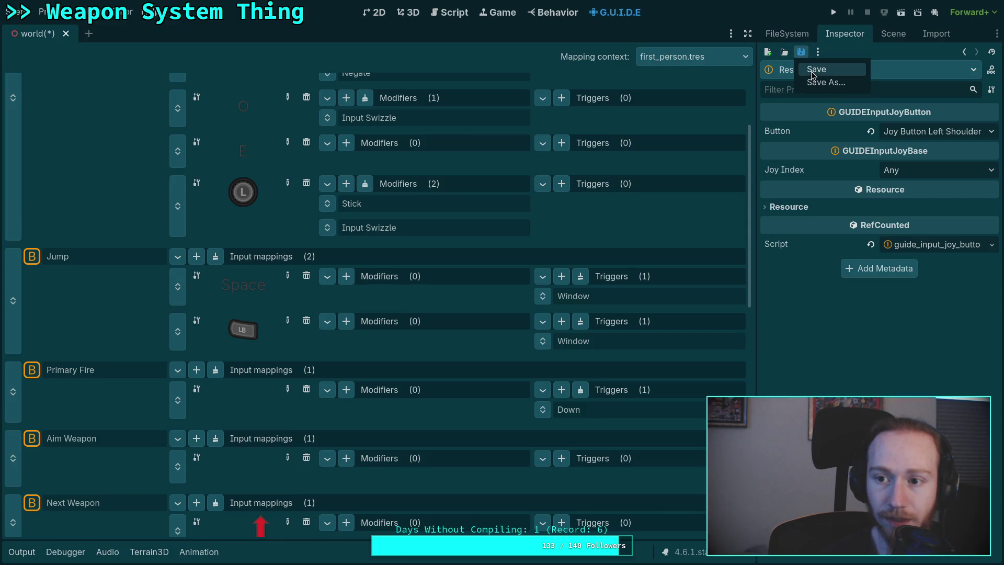
click(814, 70)
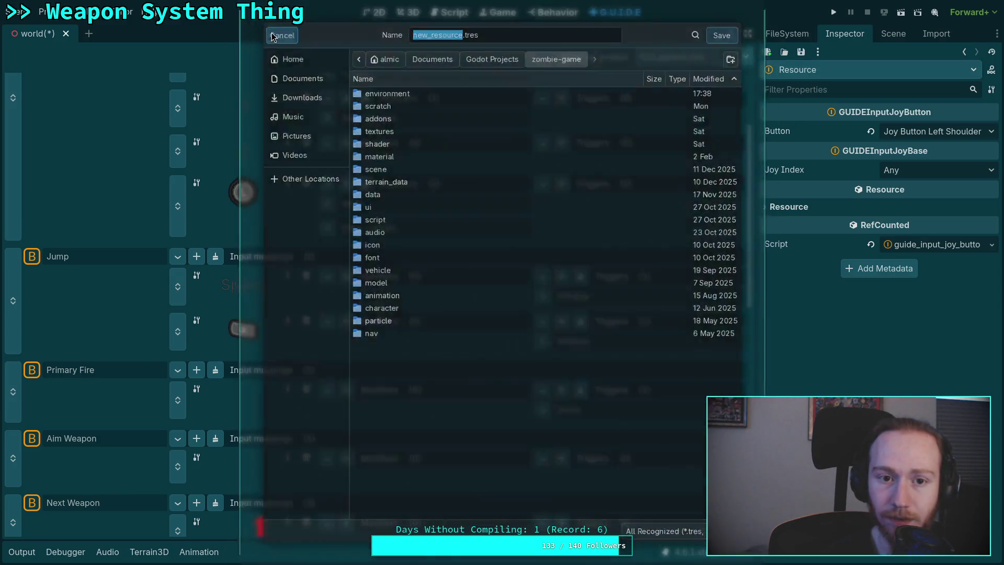
click(277, 30)
key(ctrl+s)
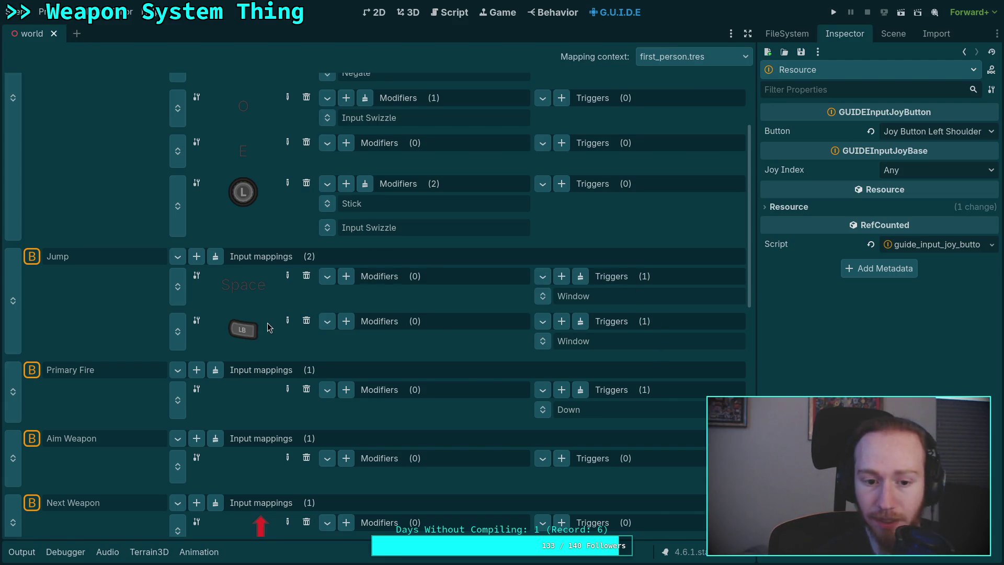
Check the LB mapping's Window trigger and run the game to test the new bindings.
click(627, 349)
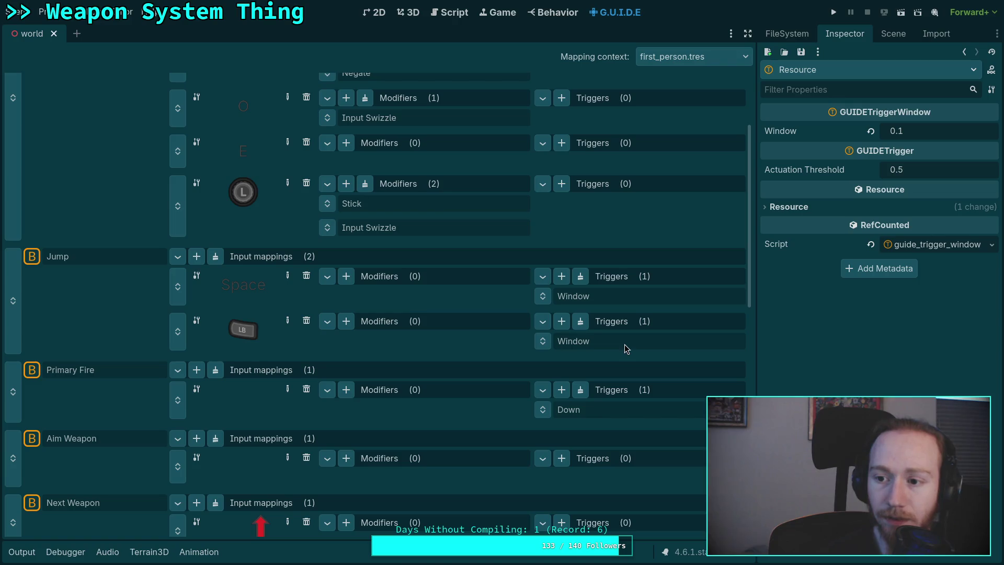
scroll(393, 328, down, 3)
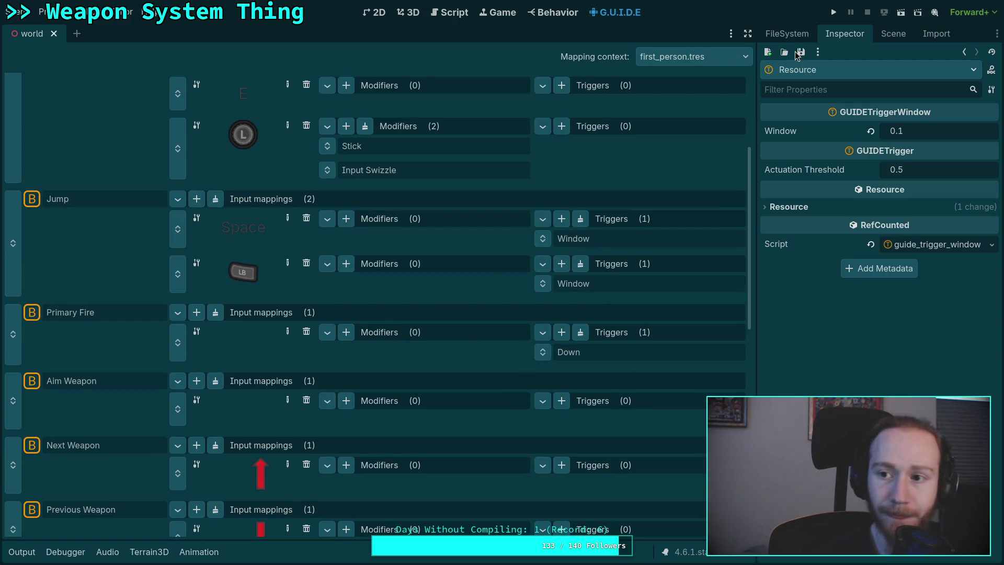
click(833, 14)
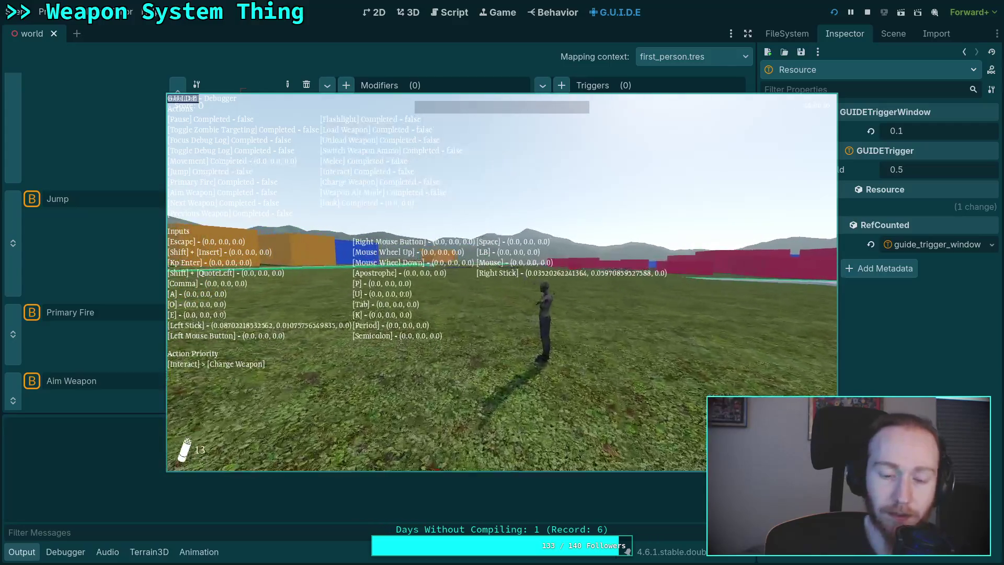
Pause the game with Escape and quit the test run back to the G.U.I.D.E mappings.
key(Escape)
click(502, 297)
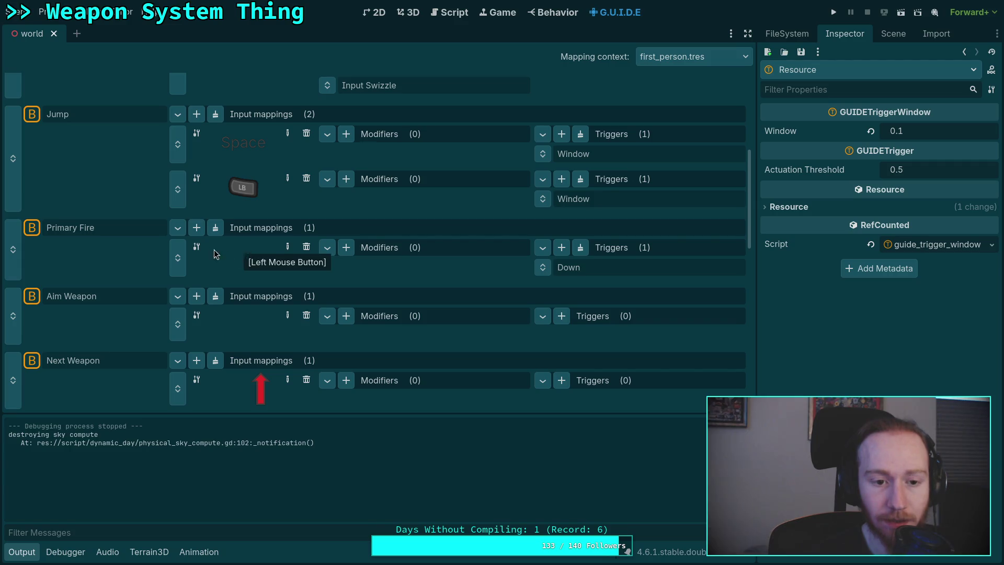
Add a second input mapping to Primary Fire, leaving its input unset.
click(196, 227)
click(287, 290)
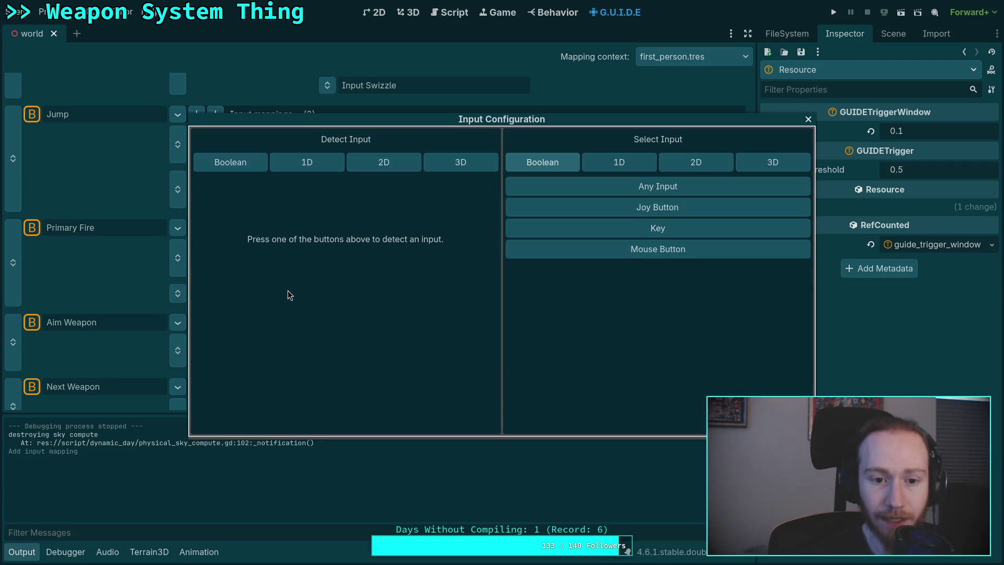
click(808, 118)
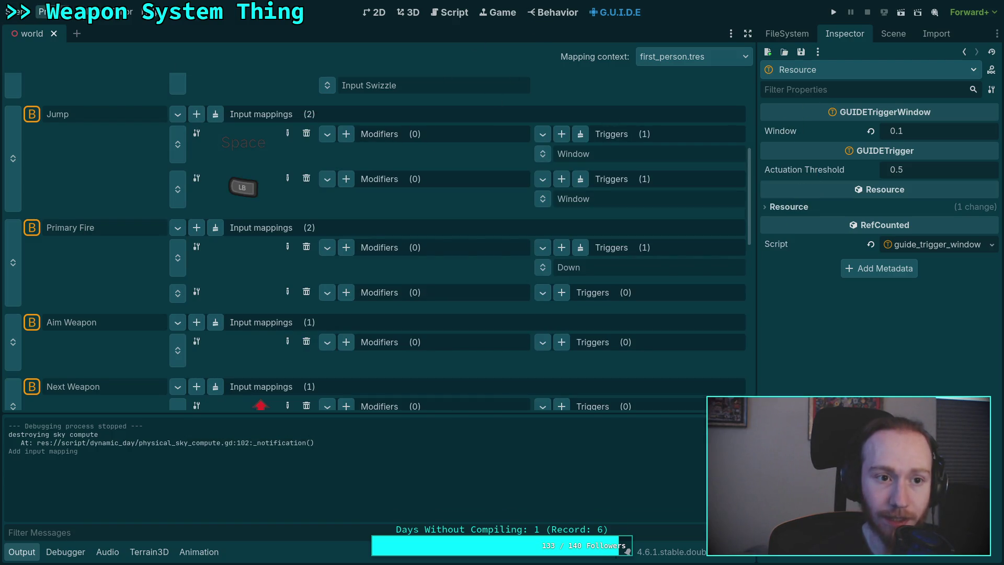
Open Project Settings and view the G.U.I.D.E plugin details without changing anything.
click(41, 11)
click(67, 29)
click(290, 104)
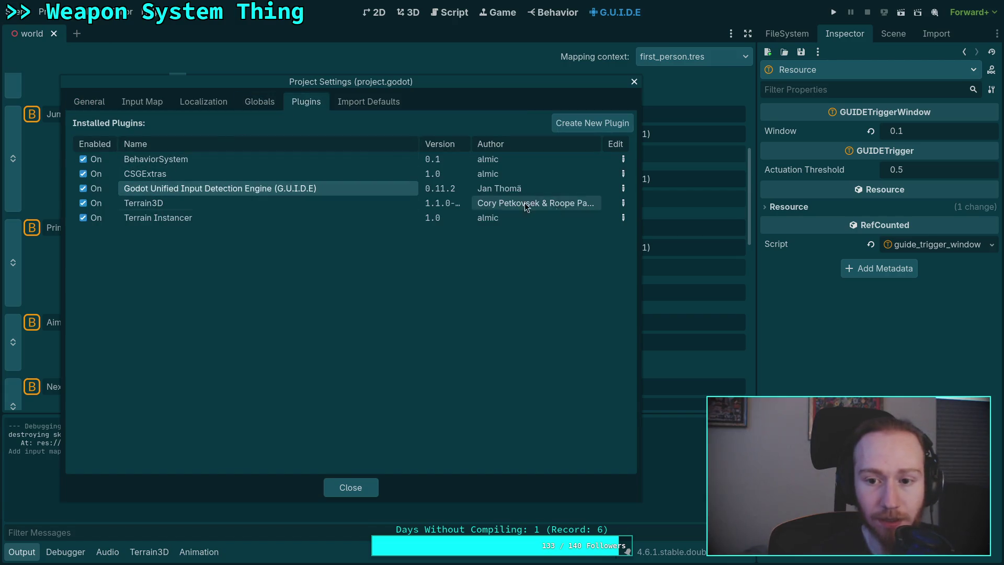
click(623, 189)
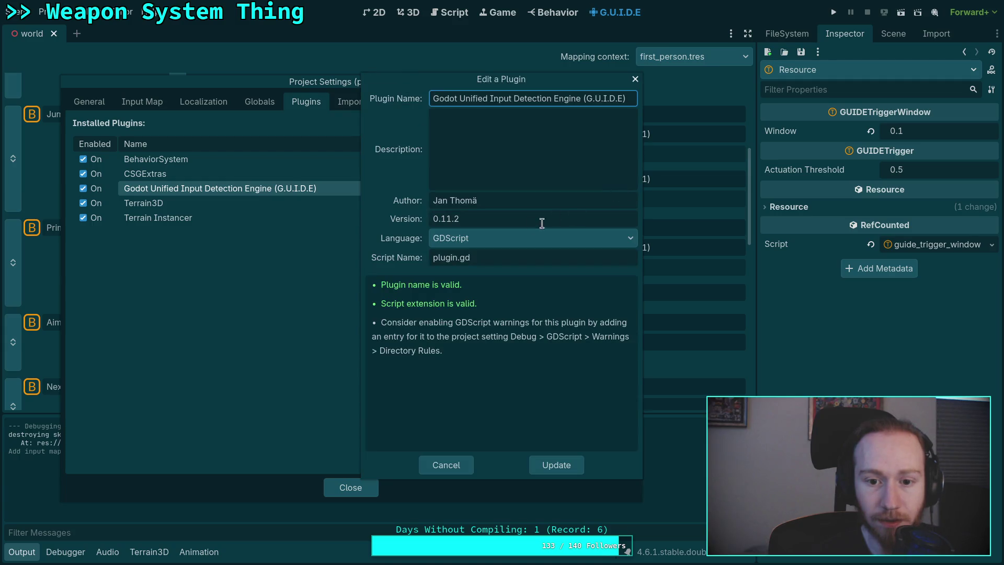
click(443, 465)
Browse the Import Defaults, Input Map, Localization and Globals settings, then close Project Settings.
click(88, 104)
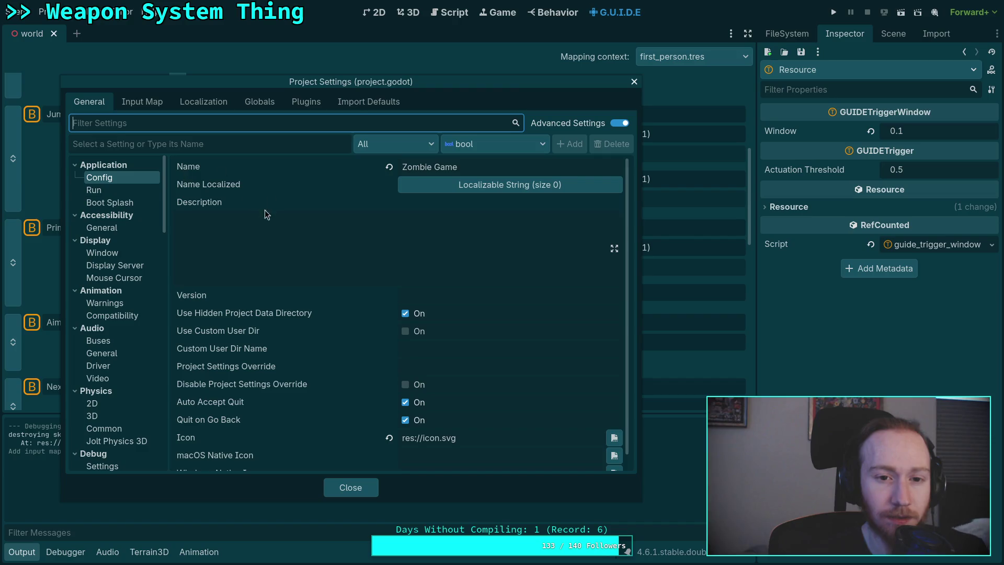
click(367, 102)
click(135, 102)
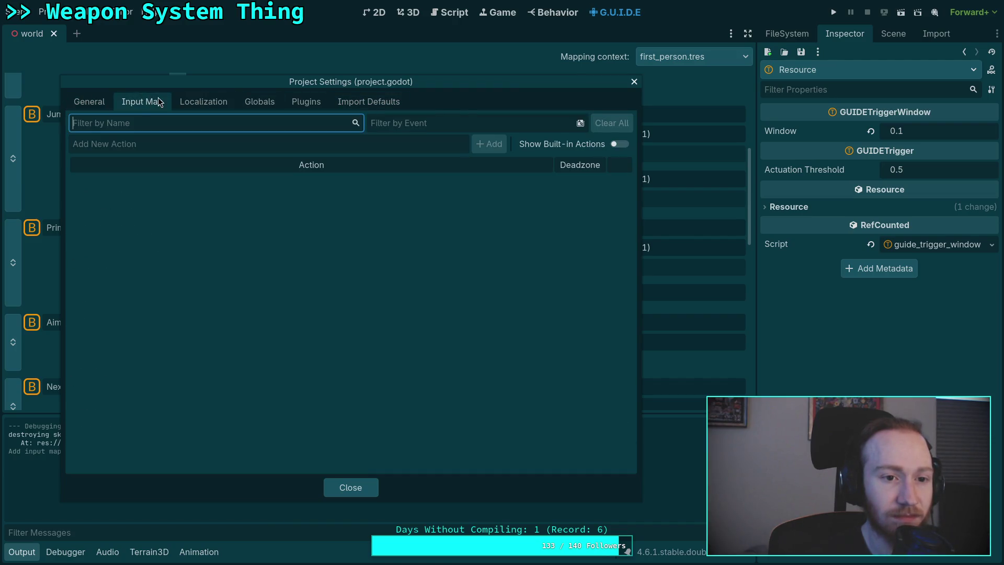
click(202, 101)
click(273, 101)
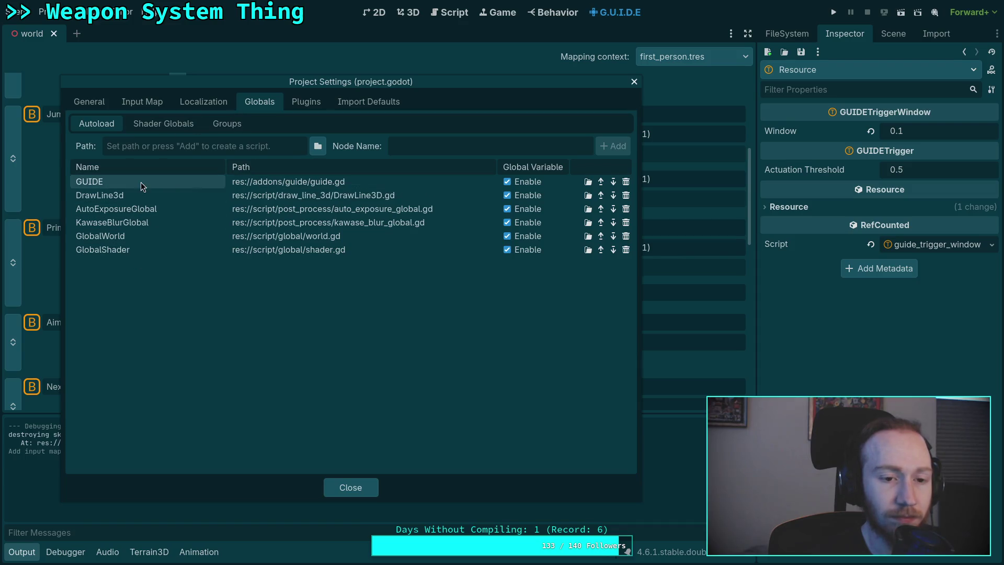
click(354, 482)
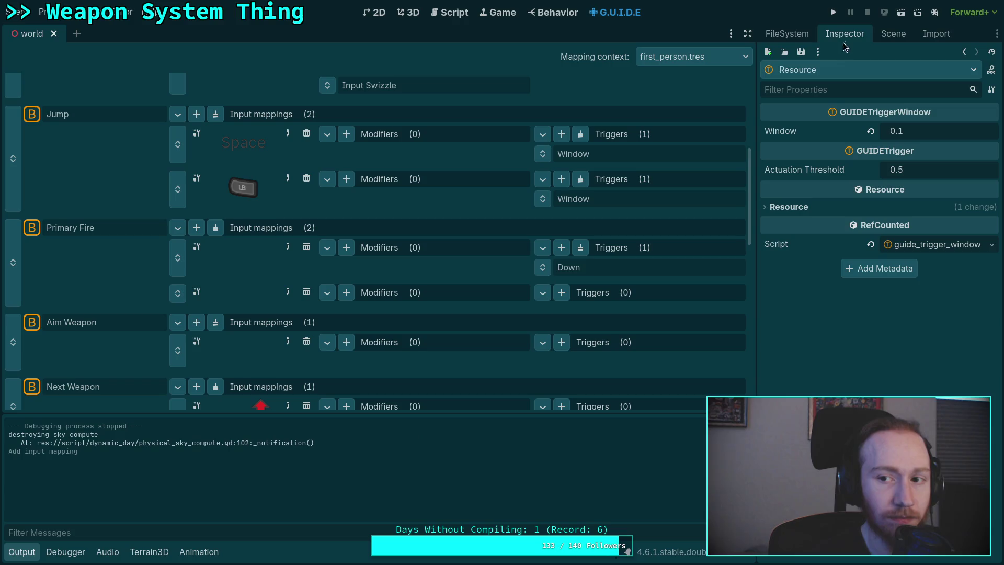
click(786, 33)
scroll(451, 255, down, 5)
Look over the open scene tabs and the Project menu without changing anything.
scroll(434, 275, up, 10)
click(731, 35)
click(697, 41)
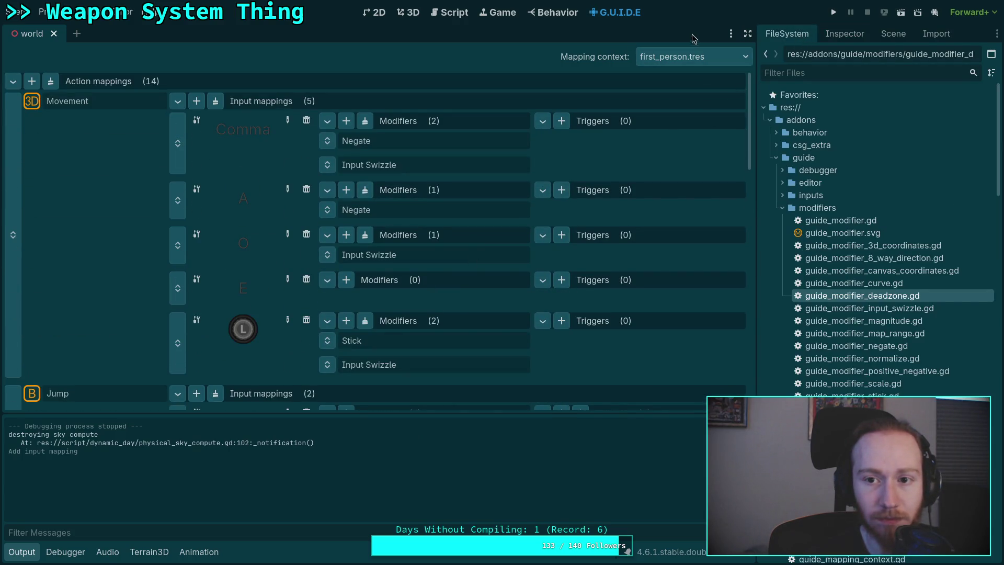
scroll(490, 306, down, 5)
scroll(494, 298, down, 5)
scroll(498, 293, up, 10)
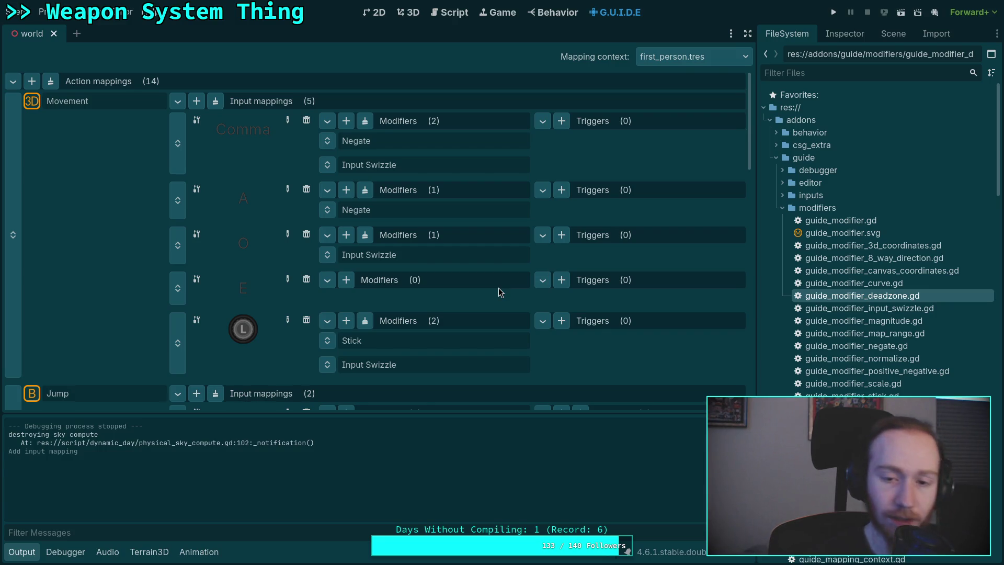
click(43, 11)
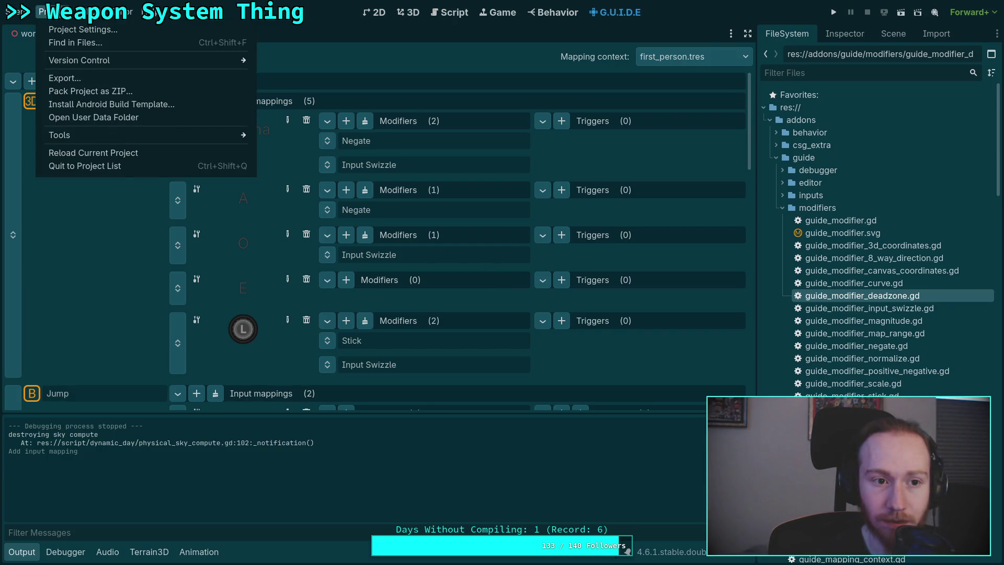
mouse_move(4, 10)
mouse_move(43, 11)
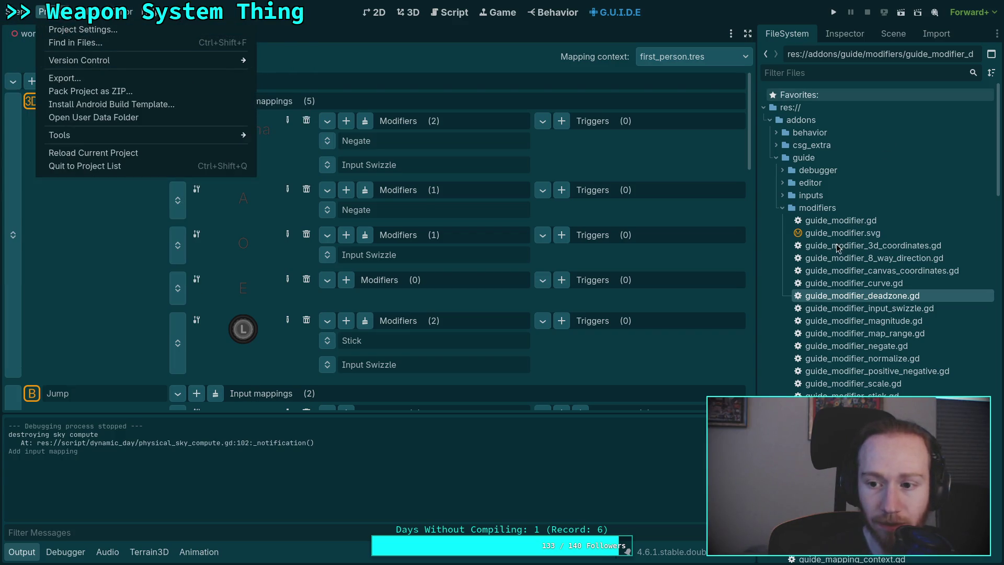
click(840, 220)
Open addons/guide/plugin.cfg and plugin.gd in the script editor.
scroll(853, 373, down, 5)
scroll(852, 373, down, 2)
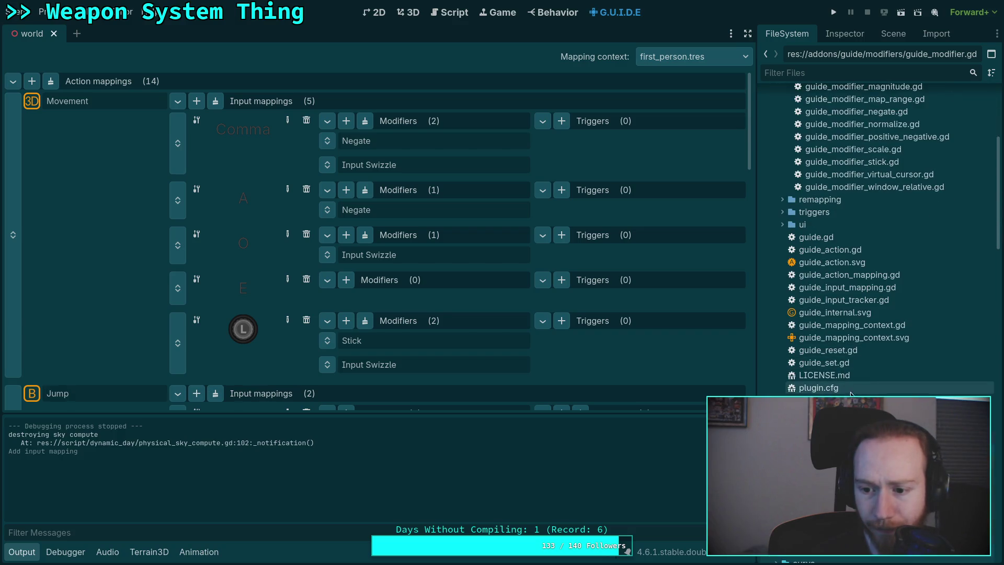
click(851, 389)
double_click(851, 390)
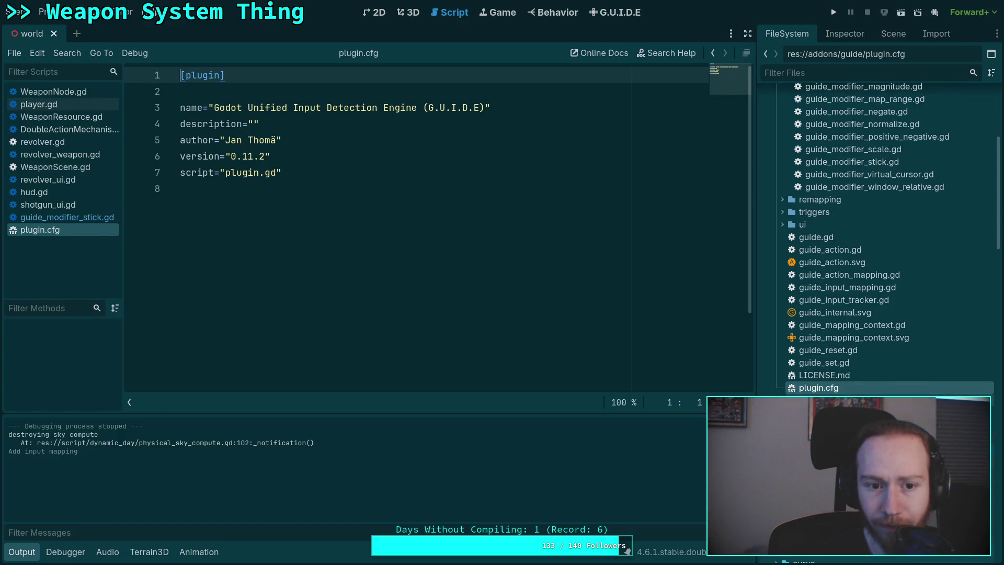
double_click(889, 400)
scroll(594, 257, down, 3)
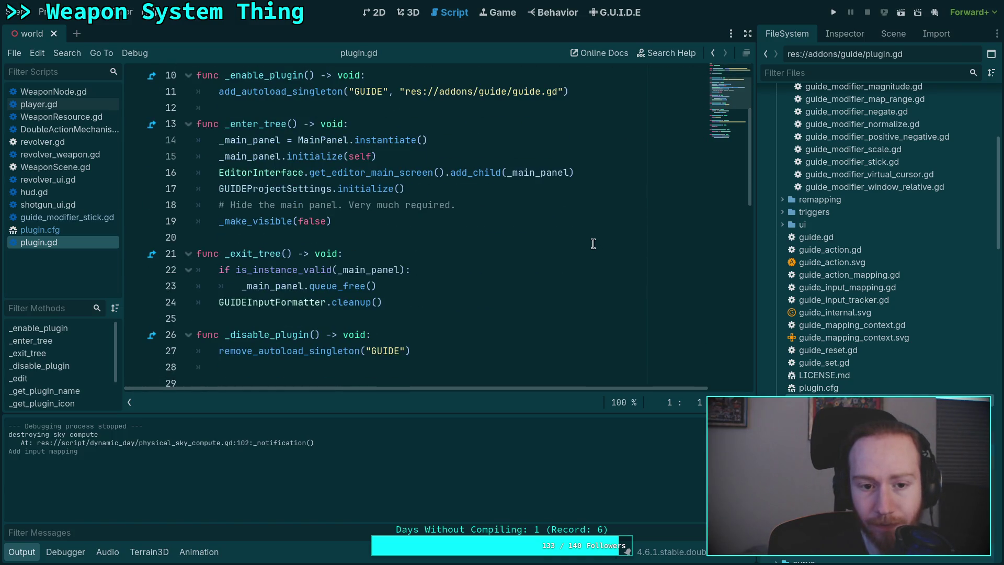
Use Lookup Symbol on GUIDEProjectSettings to jump to its definition.
right_click(297, 191)
click(345, 350)
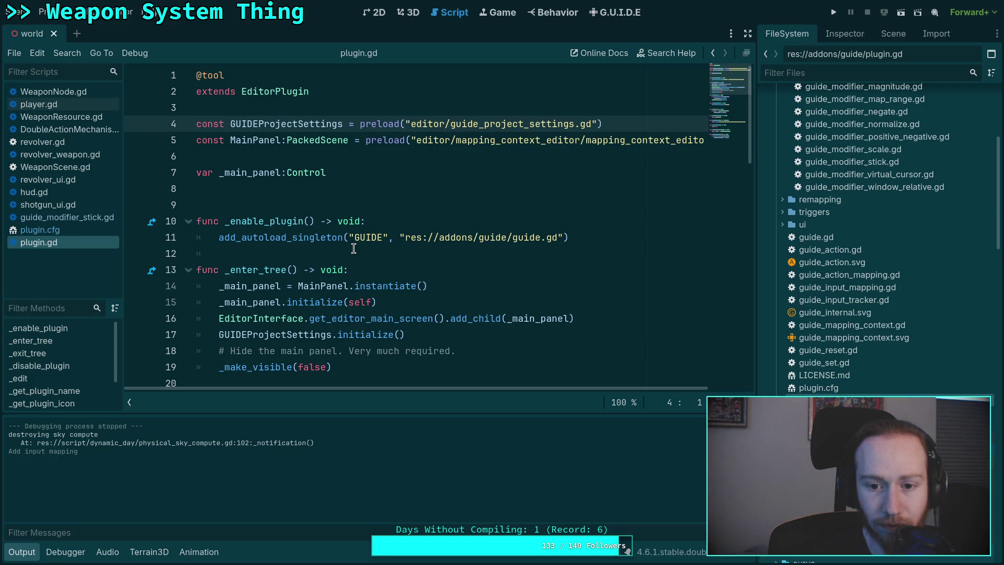
scroll(353, 248, down, 2)
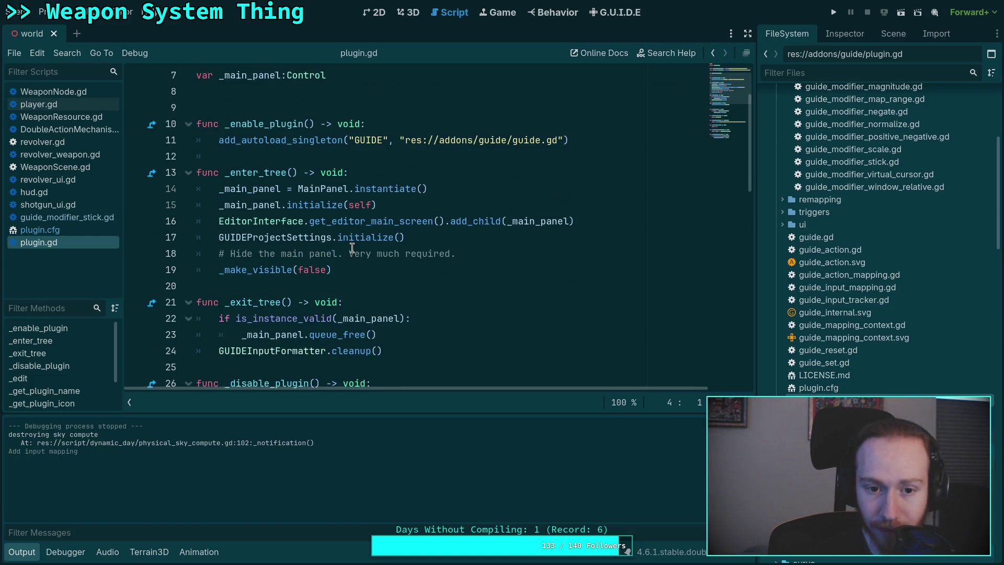
click(325, 184)
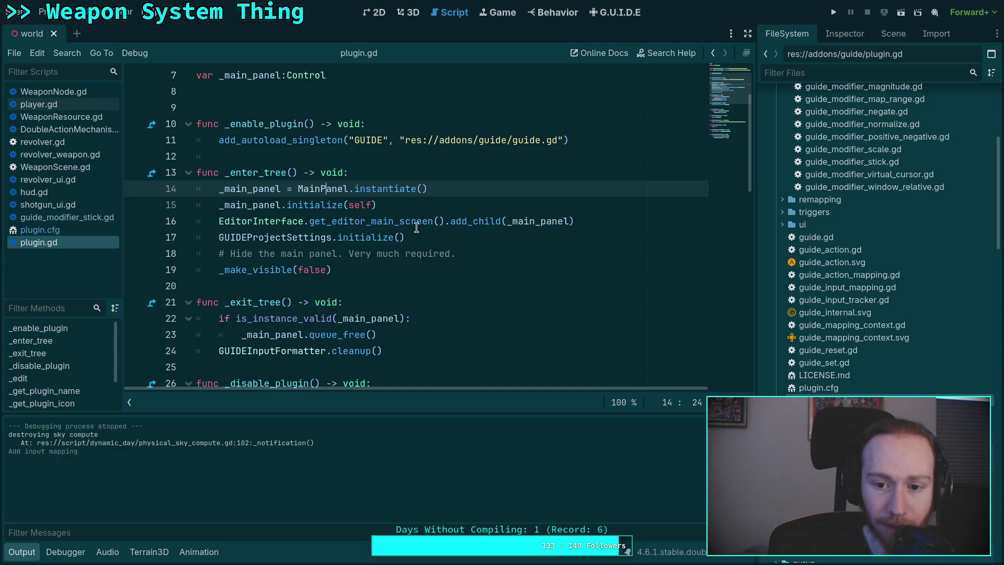
double_click(274, 236)
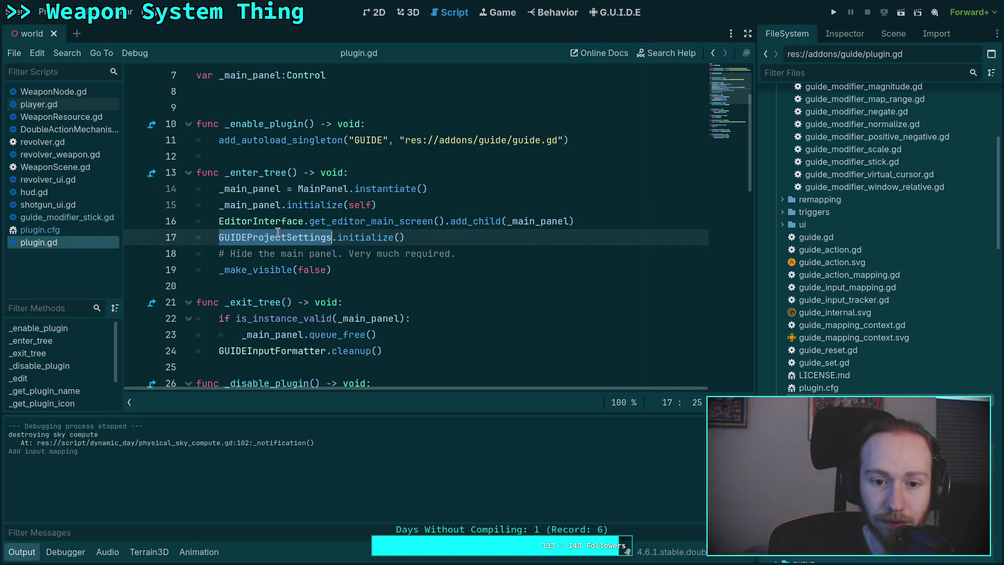
click(253, 237)
scroll(276, 241, up, 2)
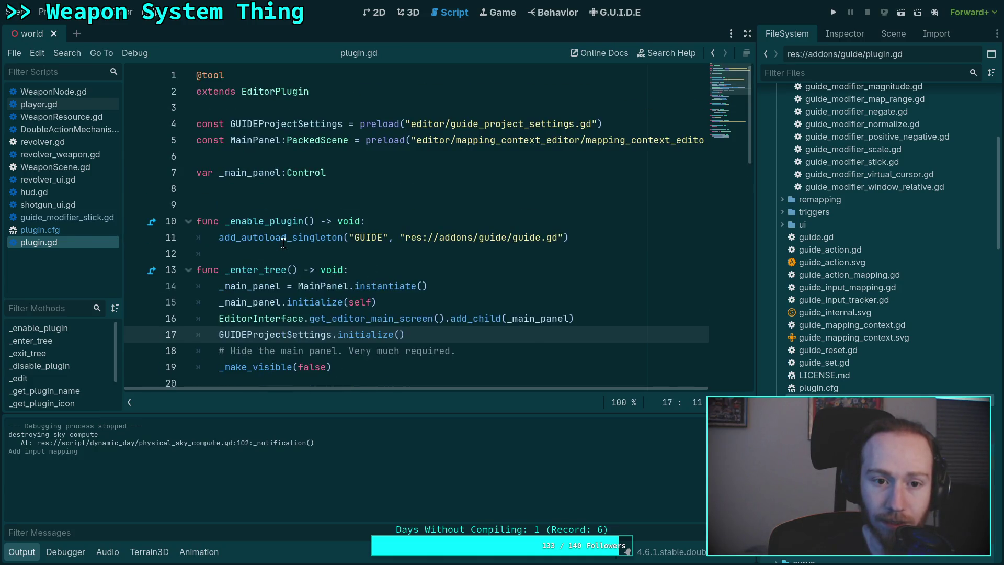
scroll(241, 236, down, 3)
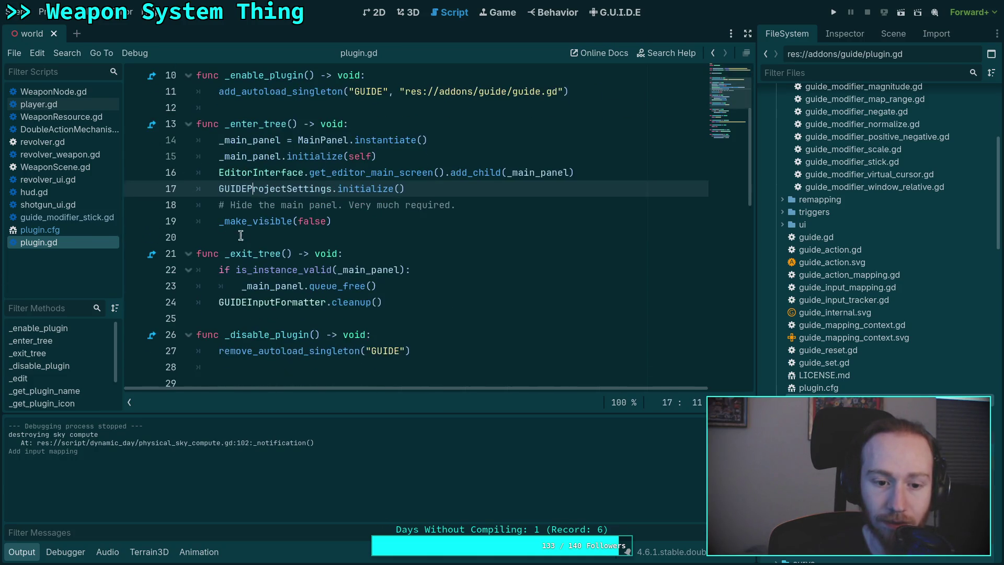
right_click(271, 193)
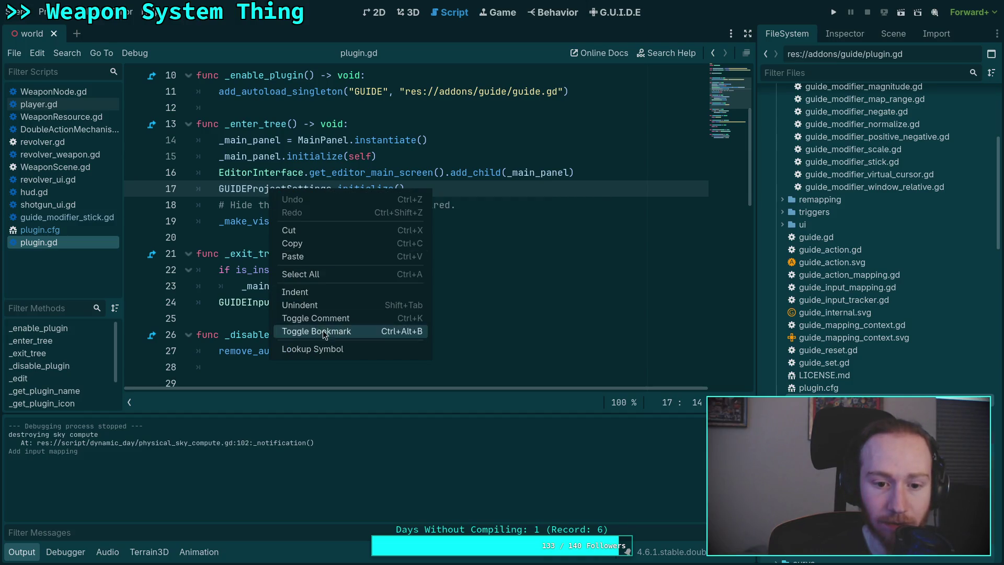
click(322, 346)
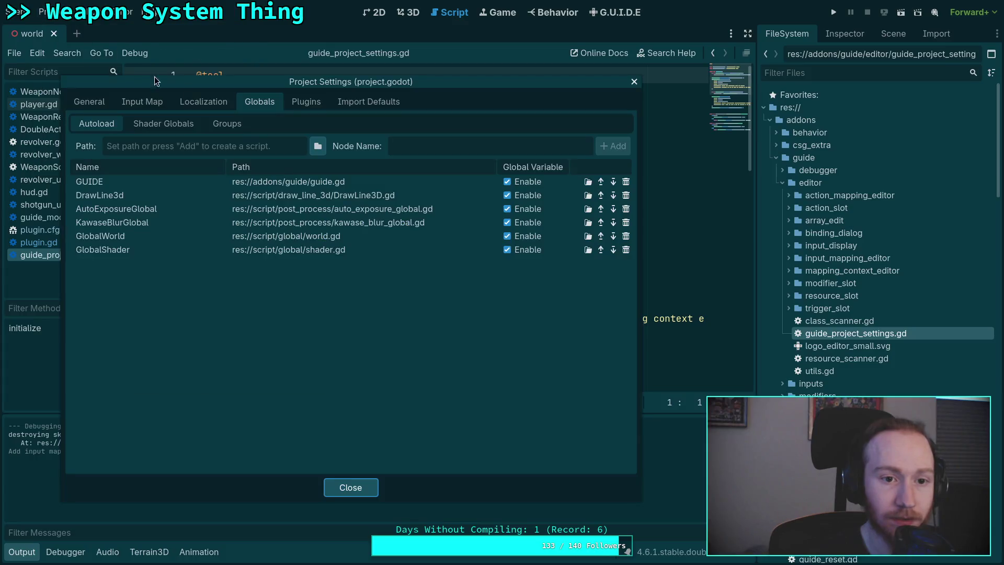
Browse the general project settings, including GUI Timers.
click(90, 102)
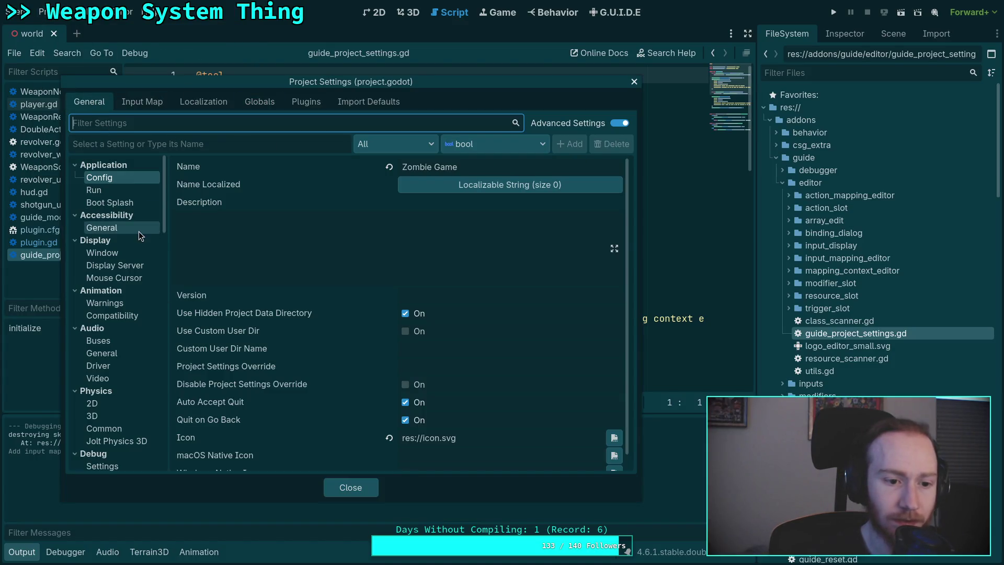
scroll(120, 283, down, 6)
scroll(120, 283, down, 6)
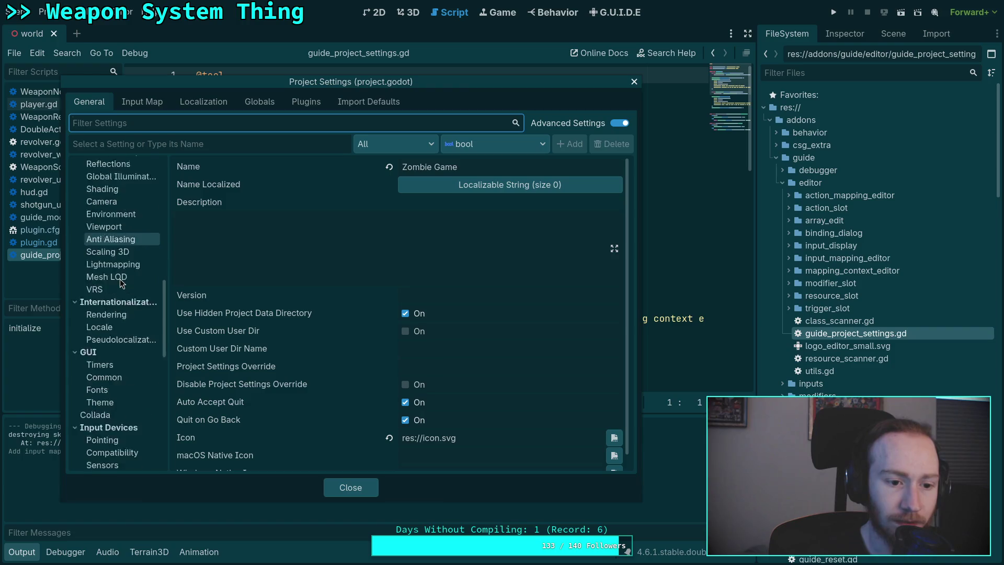
click(120, 210)
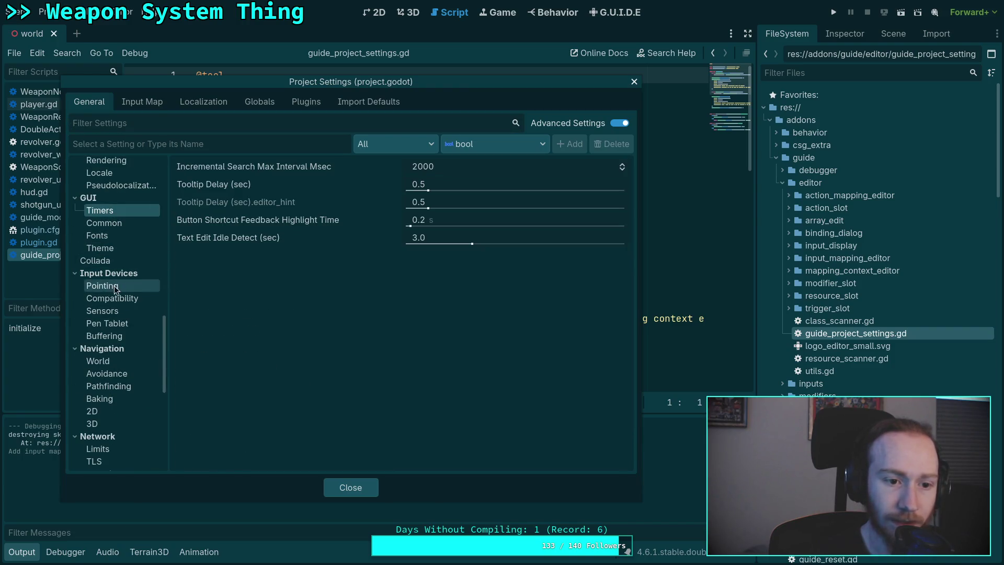
scroll(124, 287, down, 5)
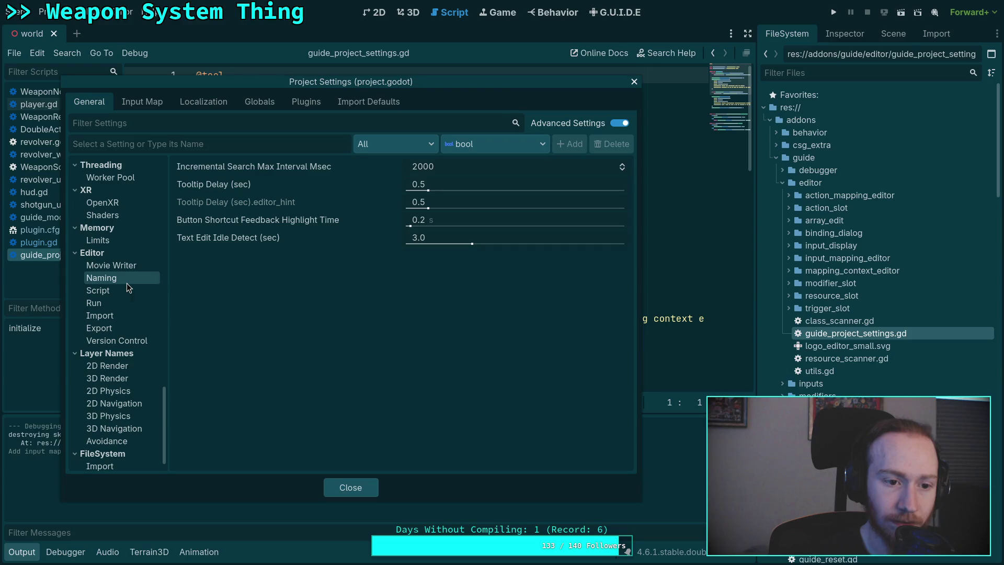
scroll(126, 284, down, 2)
scroll(127, 284, up, 15)
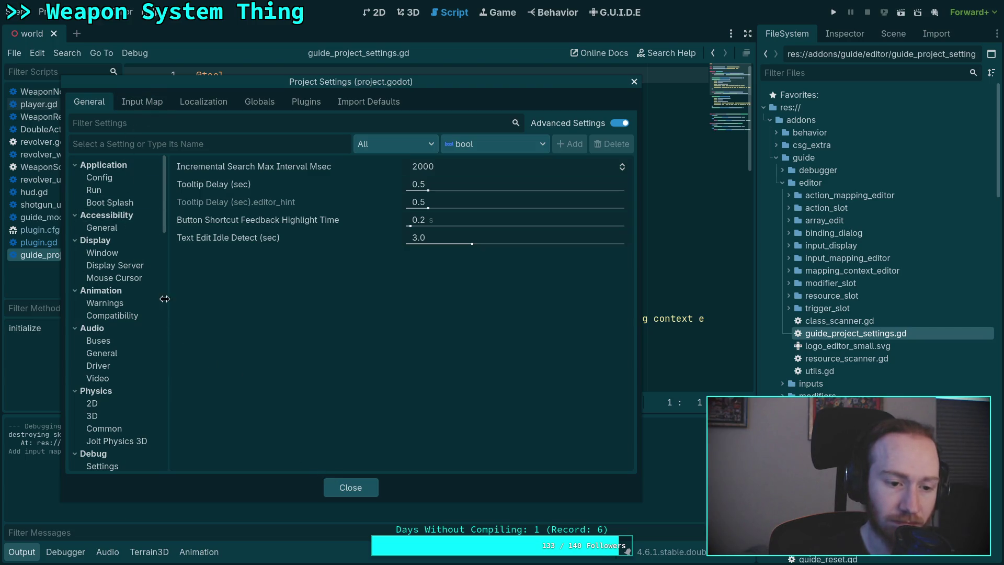
Try filtering the project settings for the Guide section, then clear the filter.
click(219, 124)
text(gu)
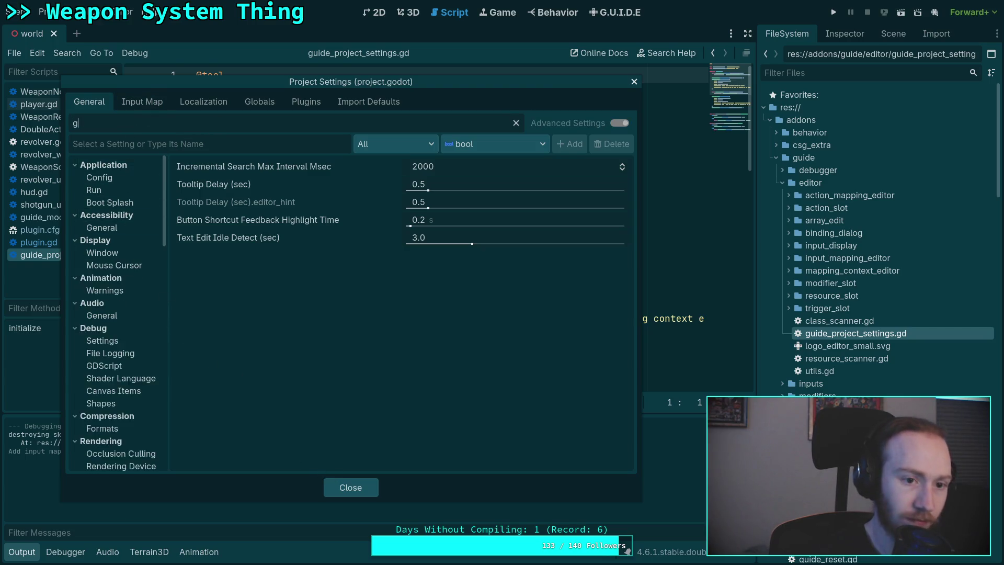
text(ei)
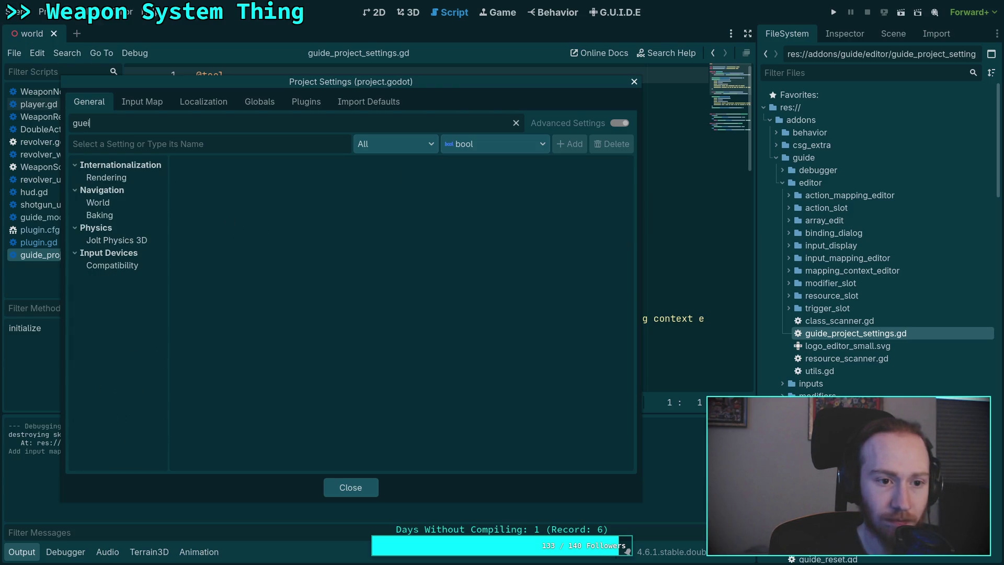
key(BackSpace)
key(BackSpace)
text(iu)
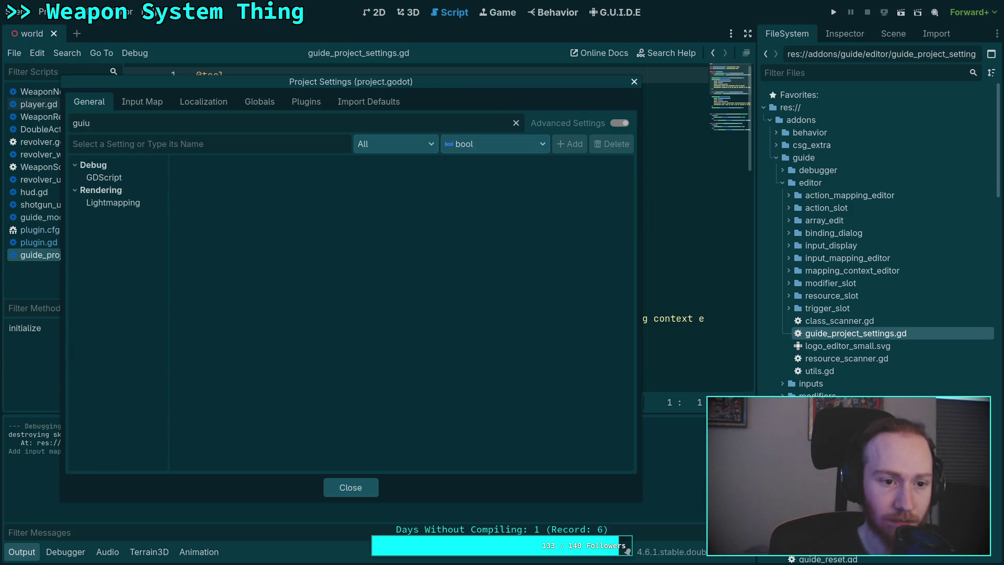
key(BackSpace)
text(d)
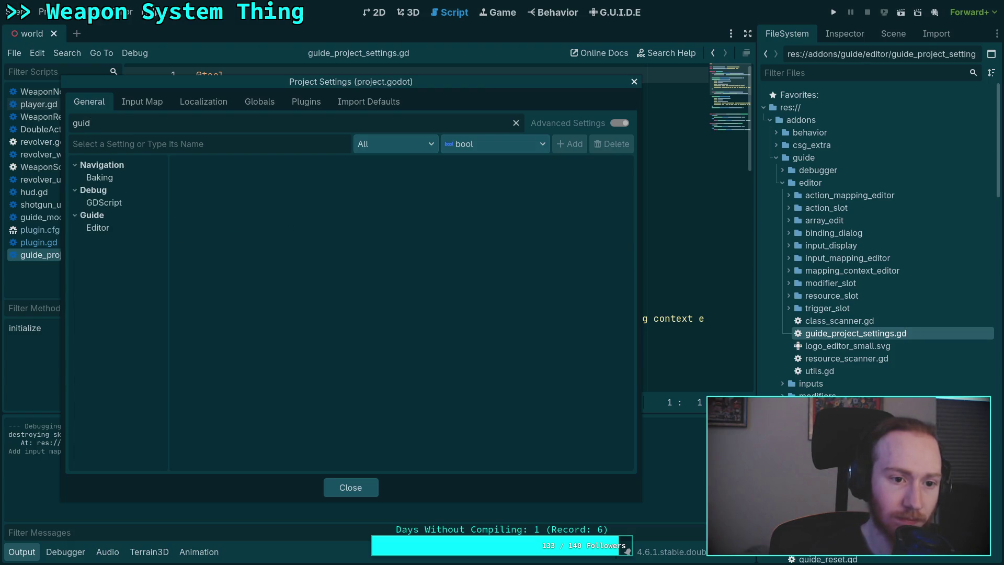
click(516, 123)
Leave Guide > Editor Joy Icons on Detect from device and close Project Settings.
scroll(124, 273, down, 10)
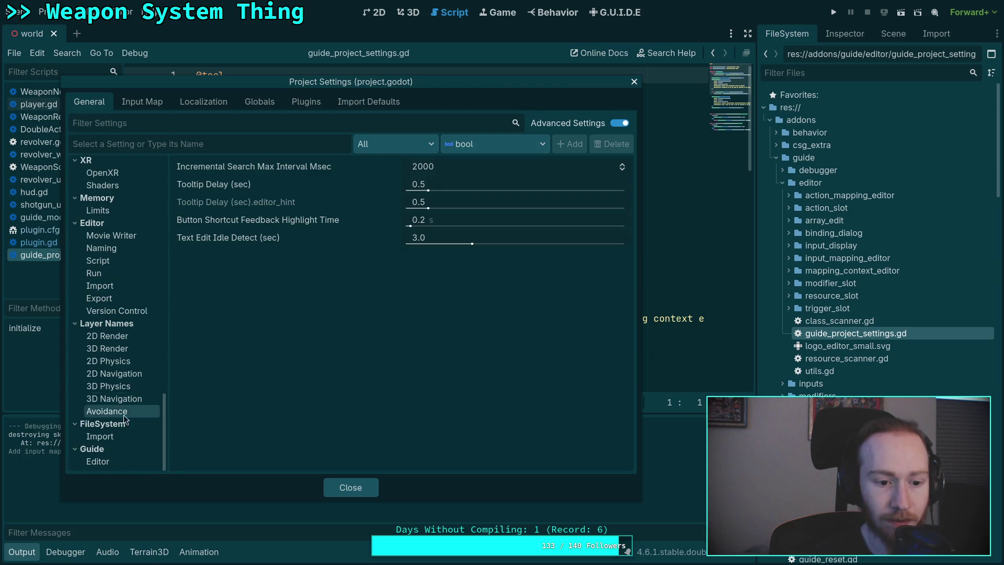
click(109, 462)
click(497, 166)
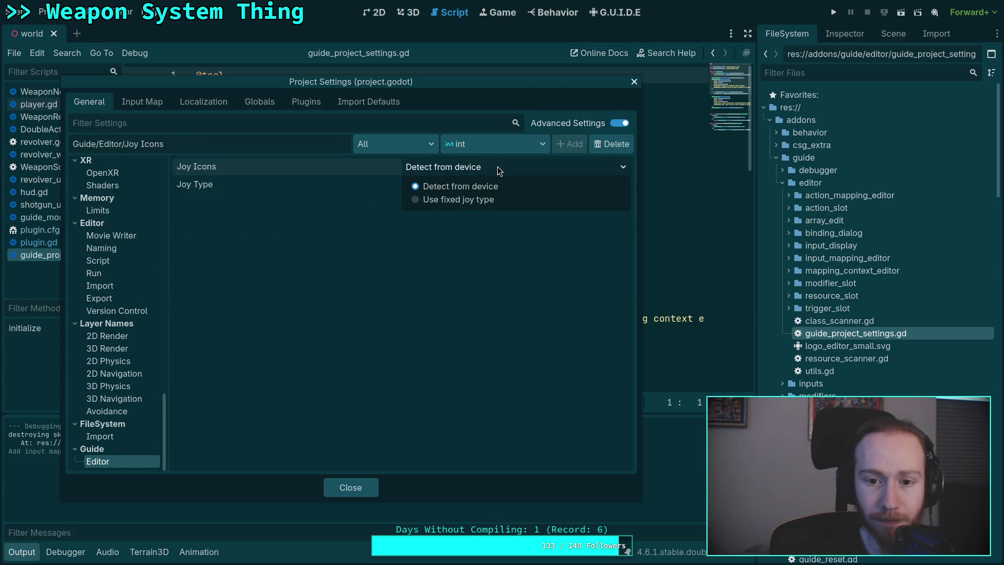
click(450, 167)
click(449, 166)
click(448, 187)
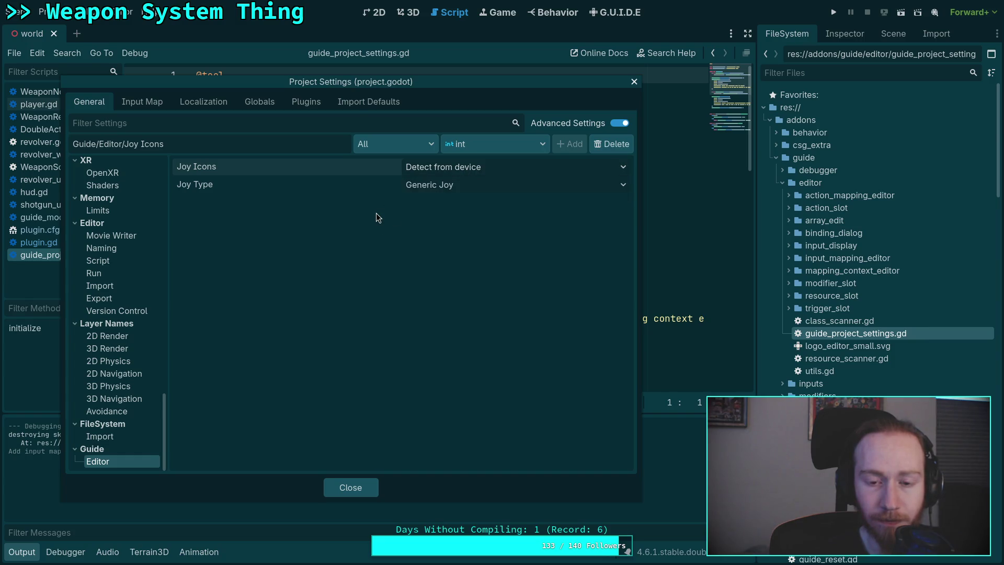
click(350, 487)
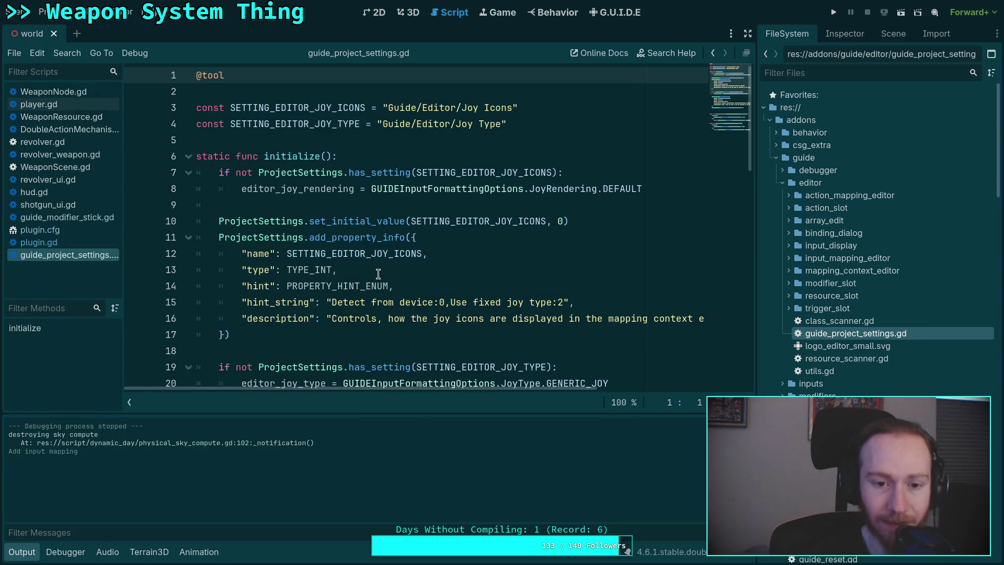
Glance at the 3D and Game views, then return to the script editor.
click(409, 12)
click(502, 13)
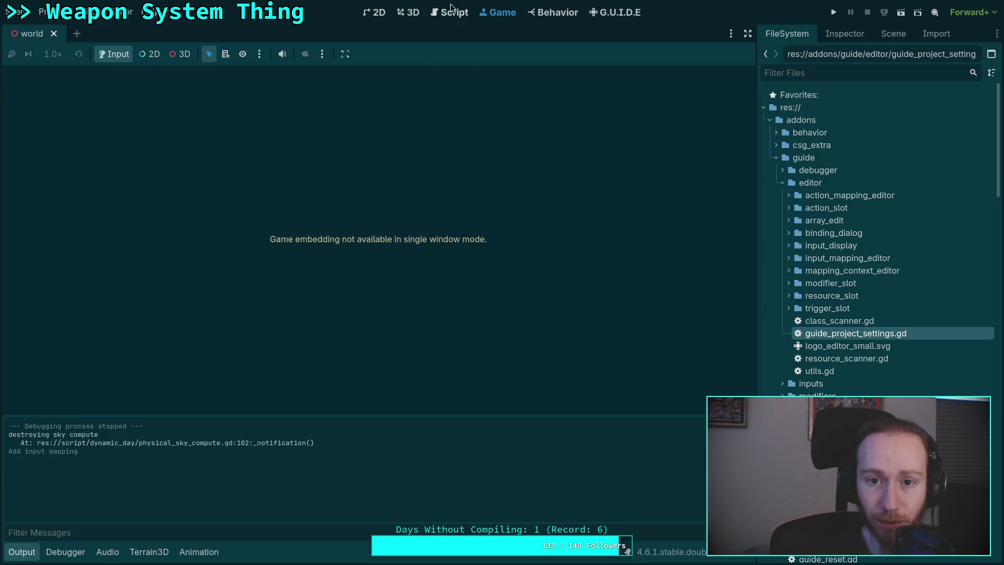
click(449, 12)
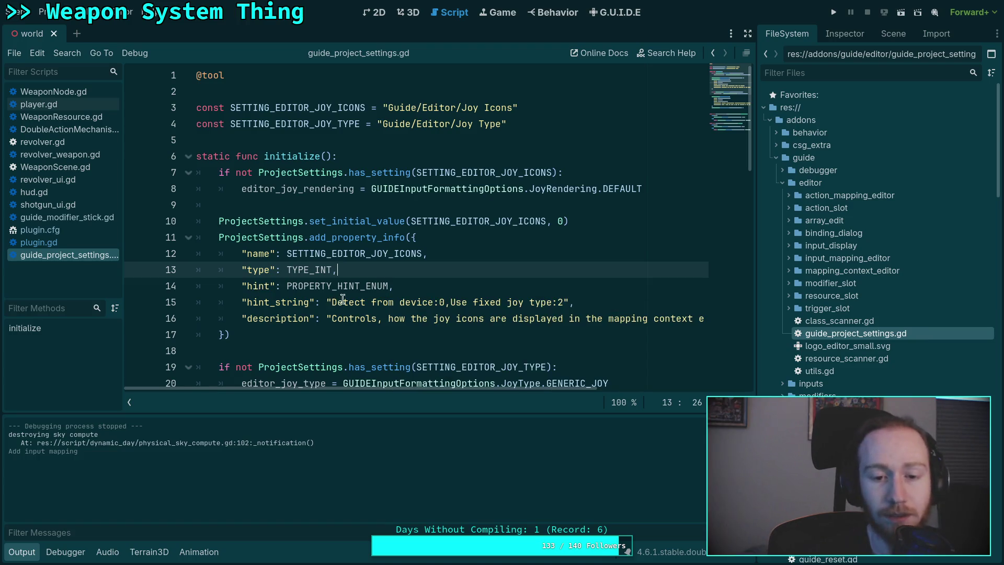
scroll(342, 298, down, 6)
Close guide_project_settings.gd, plugin.gd and plugin.cfg from the script list.
right_click(65, 255)
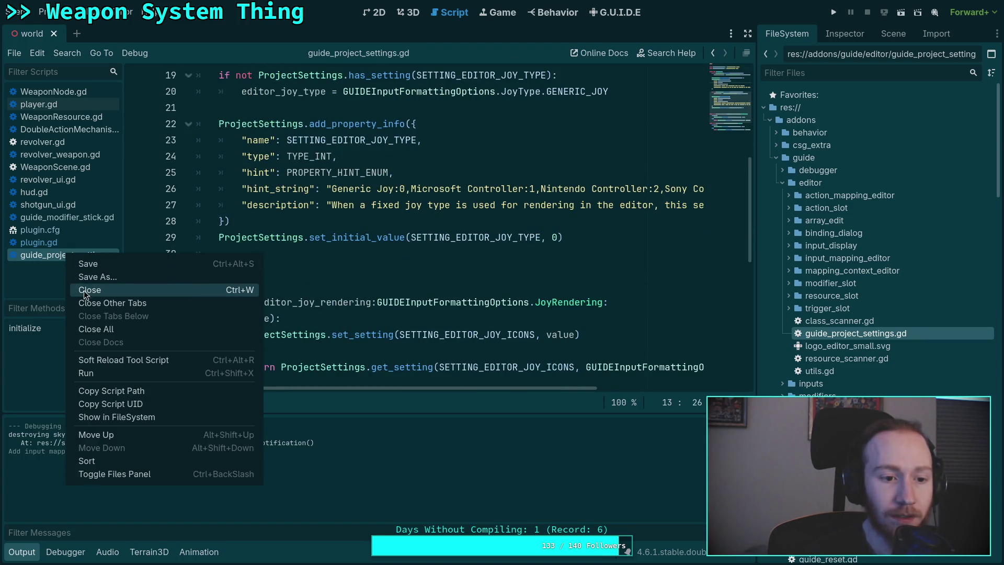
click(92, 290)
right_click(68, 242)
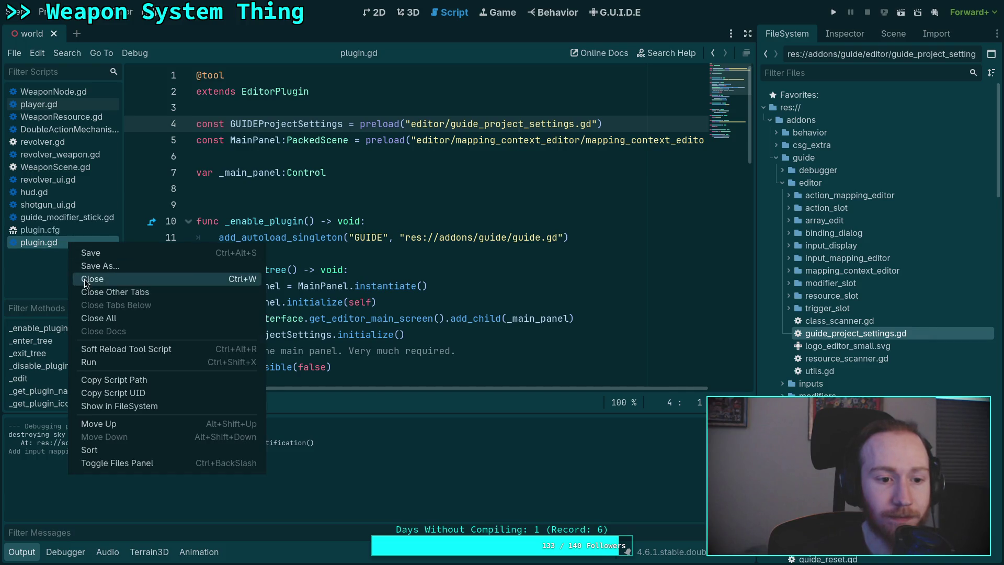
click(76, 279)
right_click(61, 233)
click(78, 272)
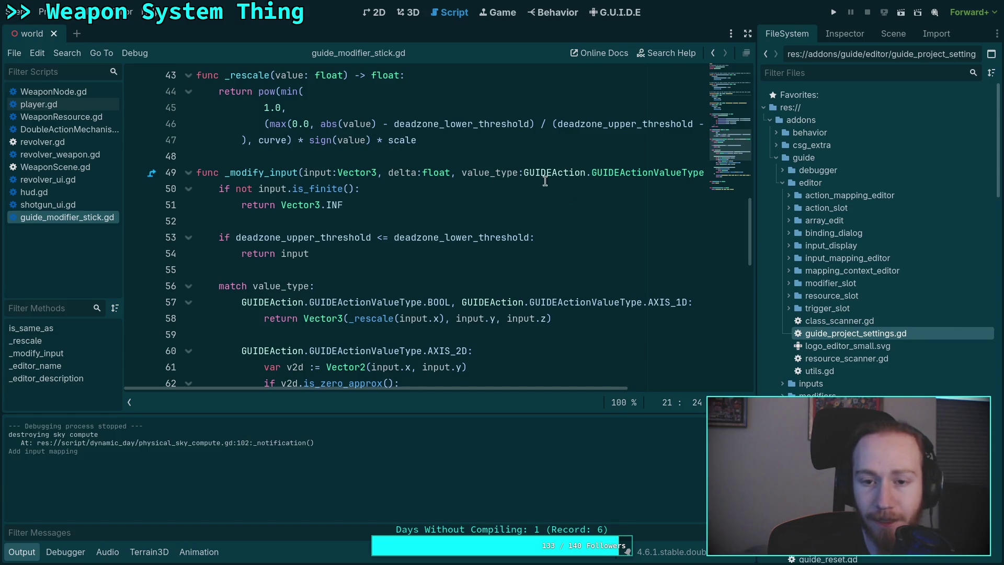
click(611, 12)
Detect and accept the gamepad RT trigger as a 1D input on Primary Fire's second mapping.
scroll(264, 274, down, 10)
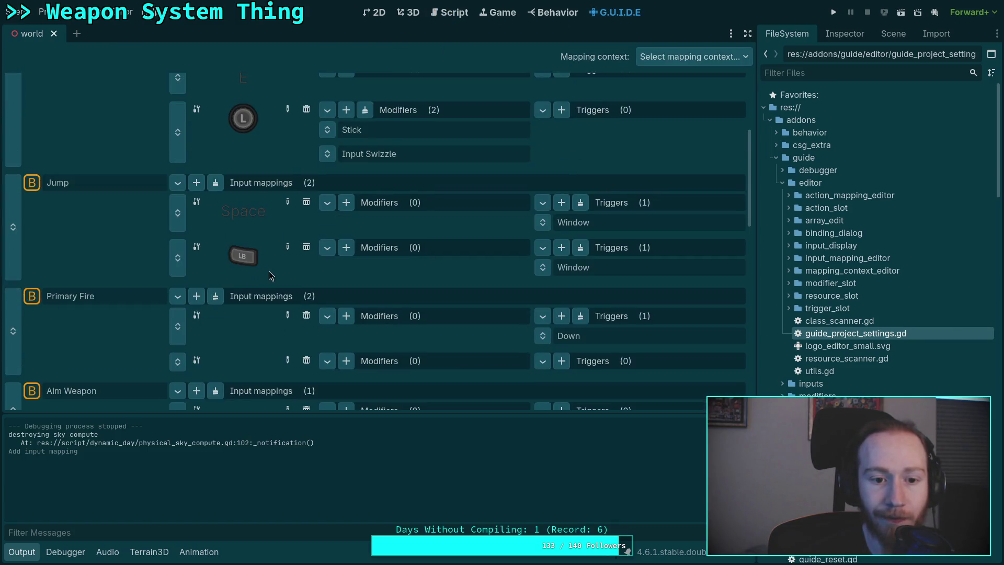
click(288, 234)
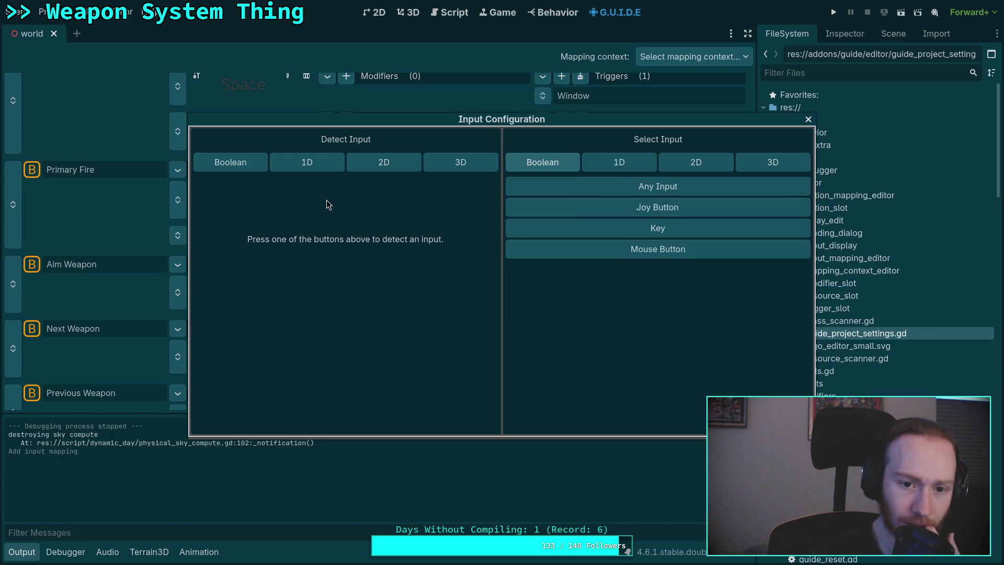
click(311, 166)
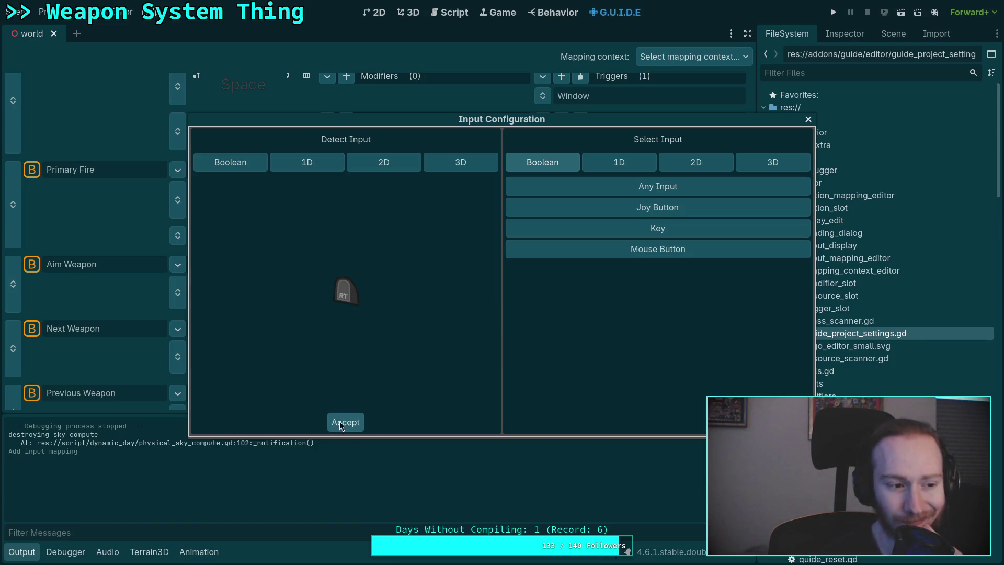
click(345, 422)
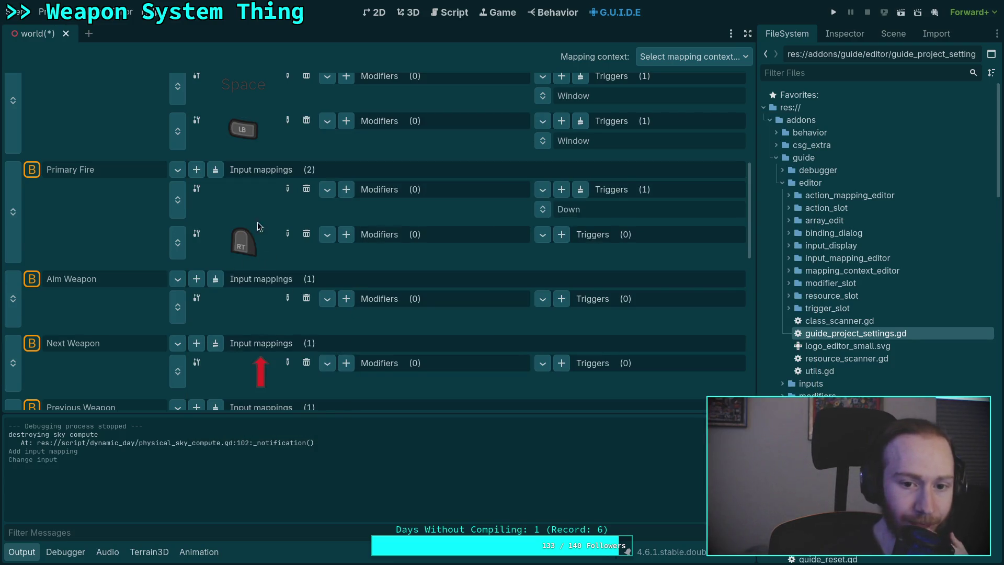
Add a Down trigger to the RT mapping with actuation threshold 0.2.
click(856, 36)
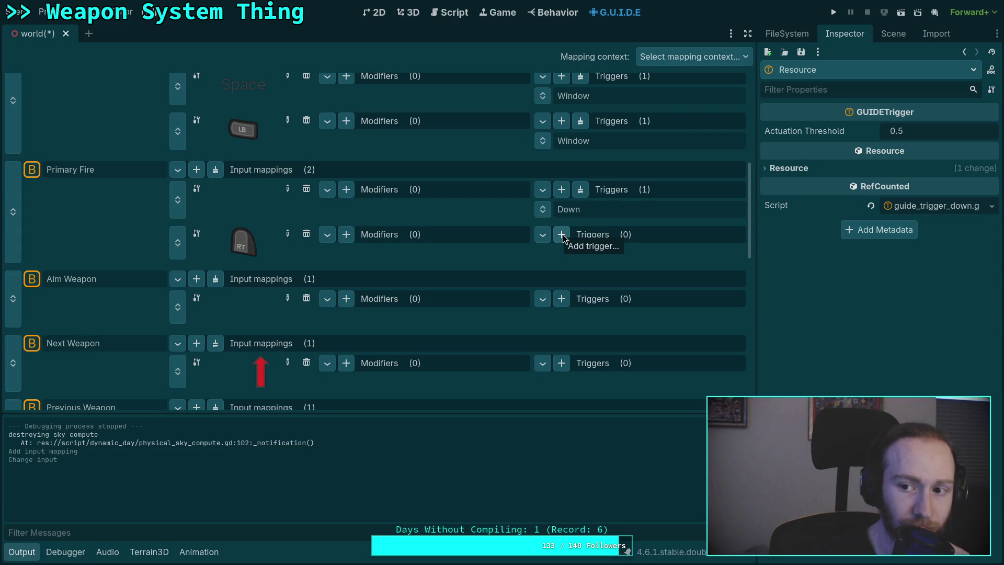
click(562, 234)
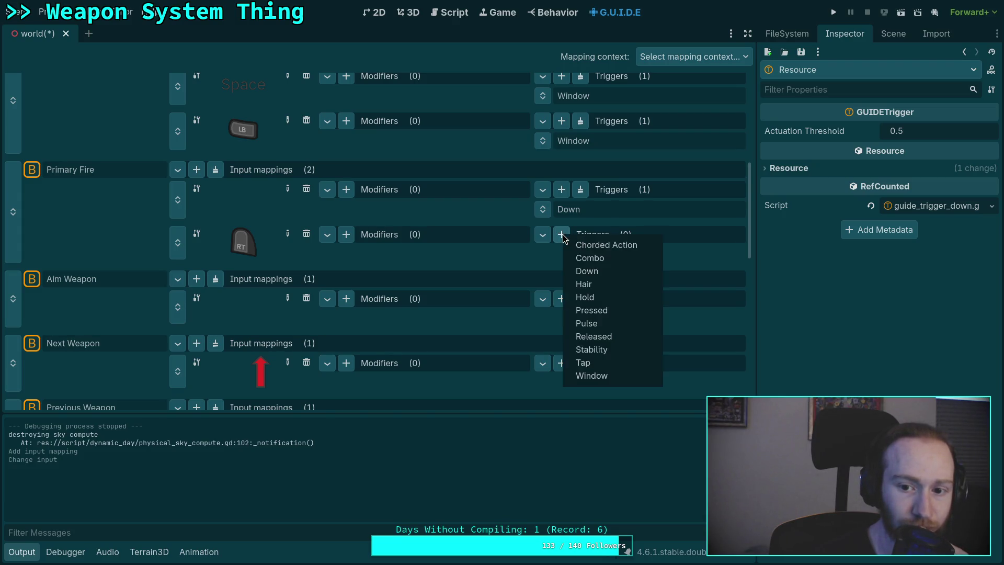
click(593, 270)
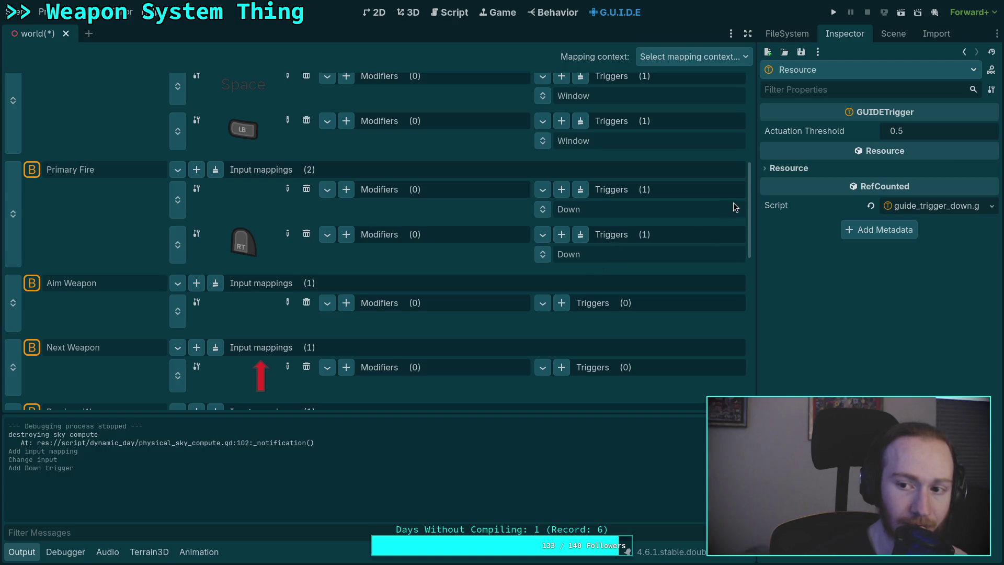
click(959, 127)
key(BackSpace)
text(2)
key(Return)
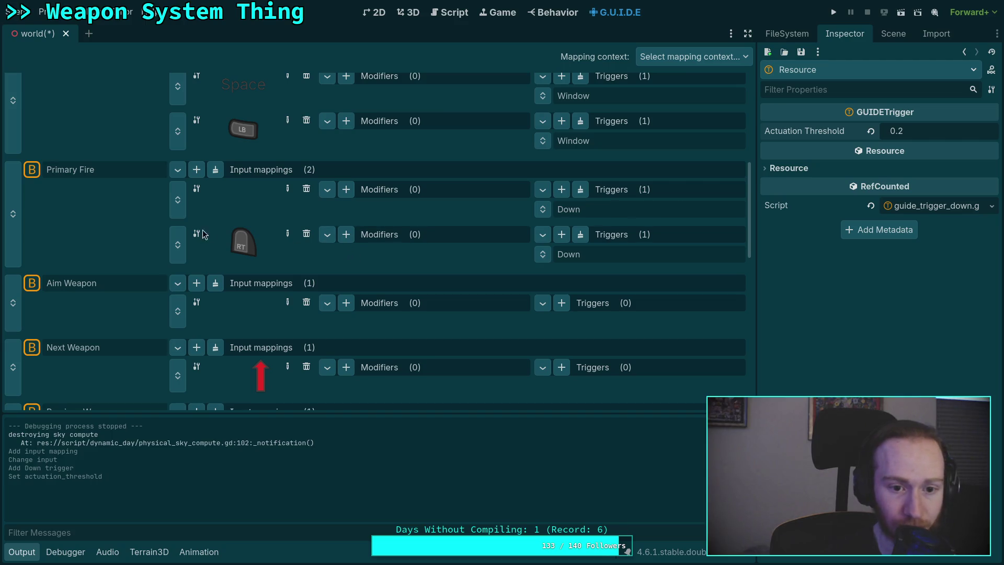
Save the Primary Fire action resource and the world scene.
click(128, 169)
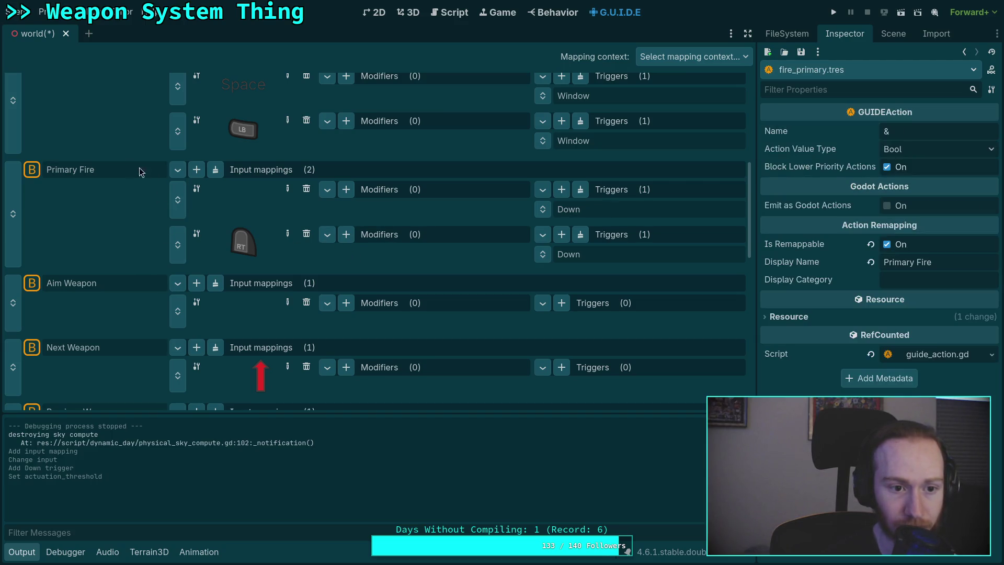
click(800, 53)
click(813, 70)
click(243, 240)
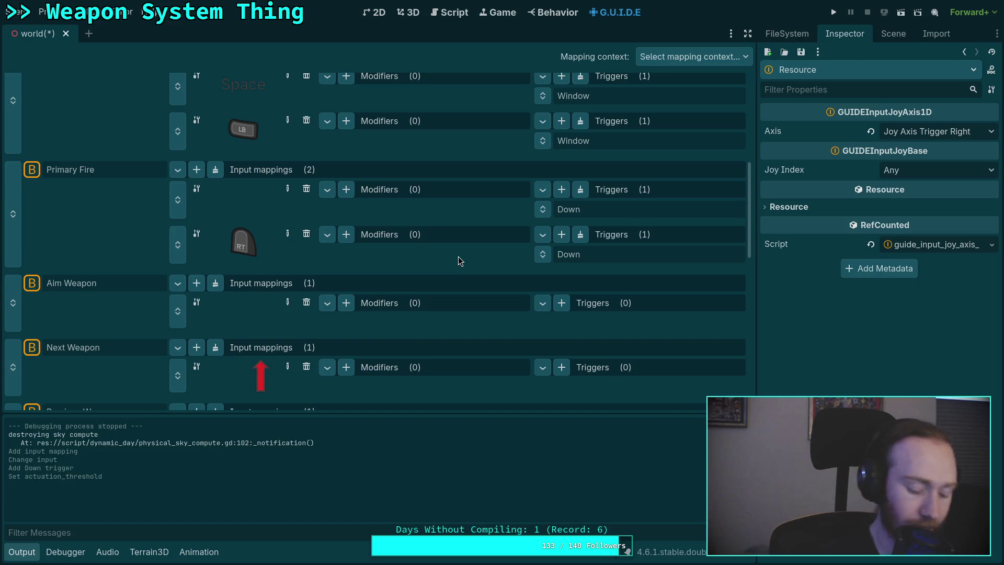
key(ctrl+s)
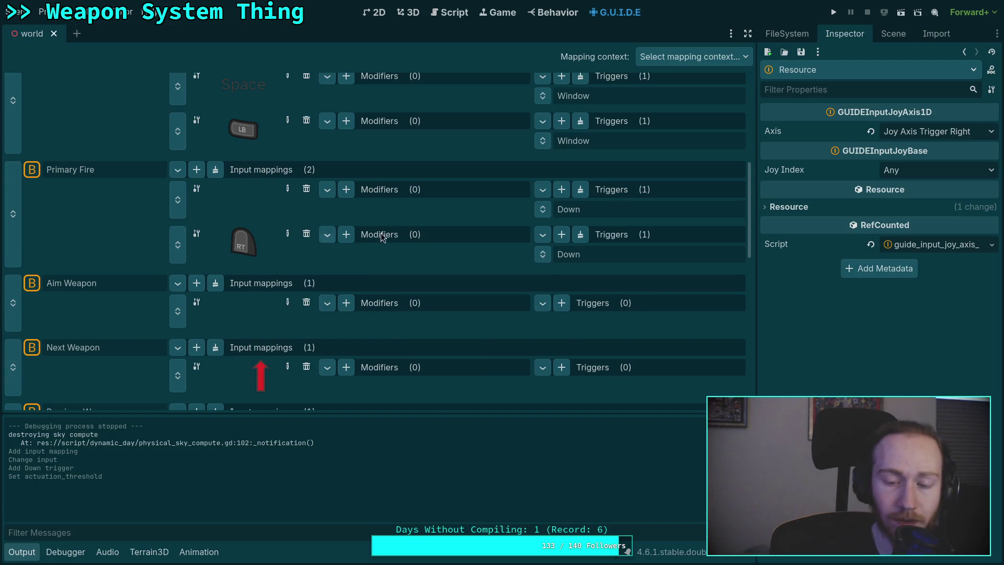
click(586, 256)
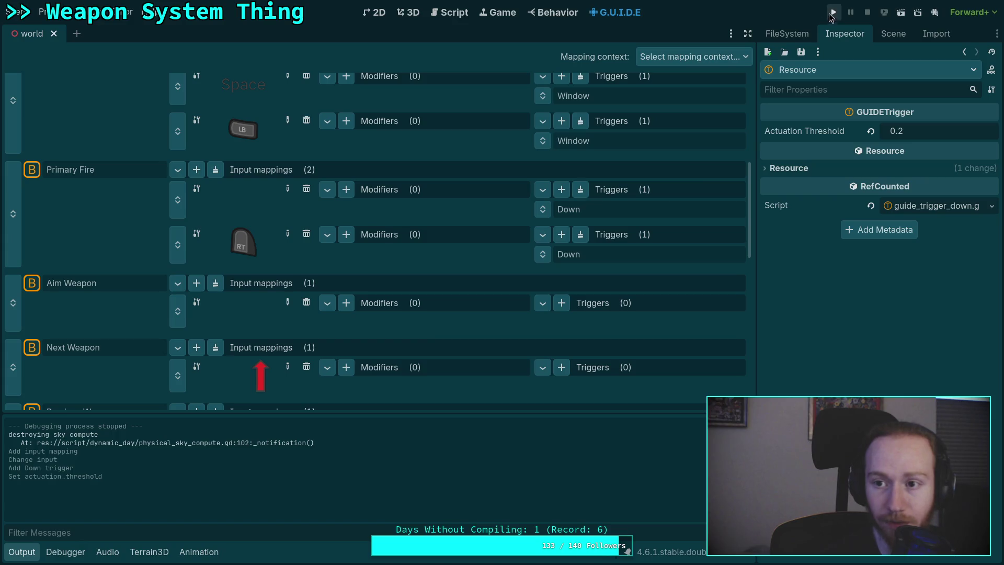
Run and stop the game to test the gamepad bindings, then reopen the G.U.I.D.E mappings.
click(833, 12)
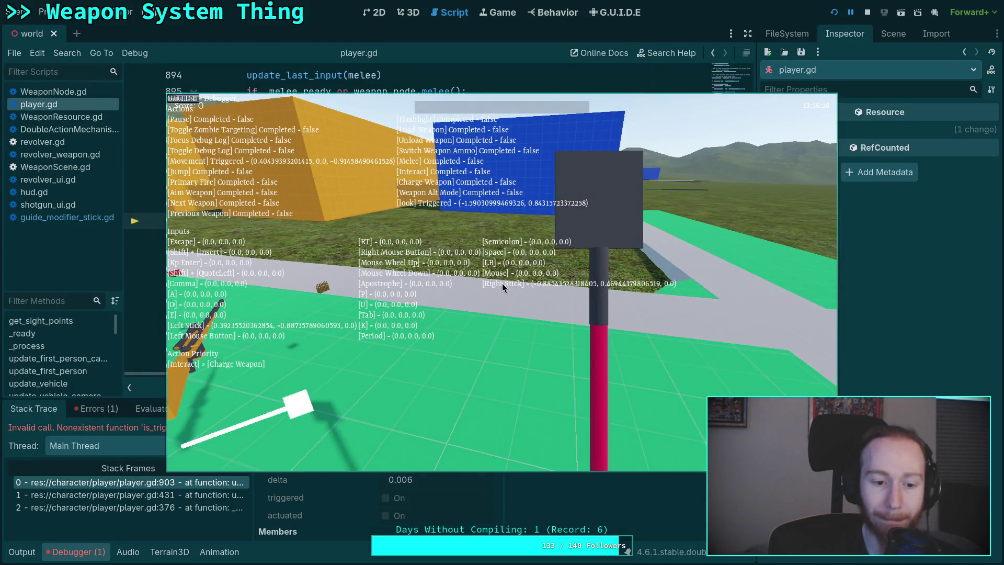
click(867, 12)
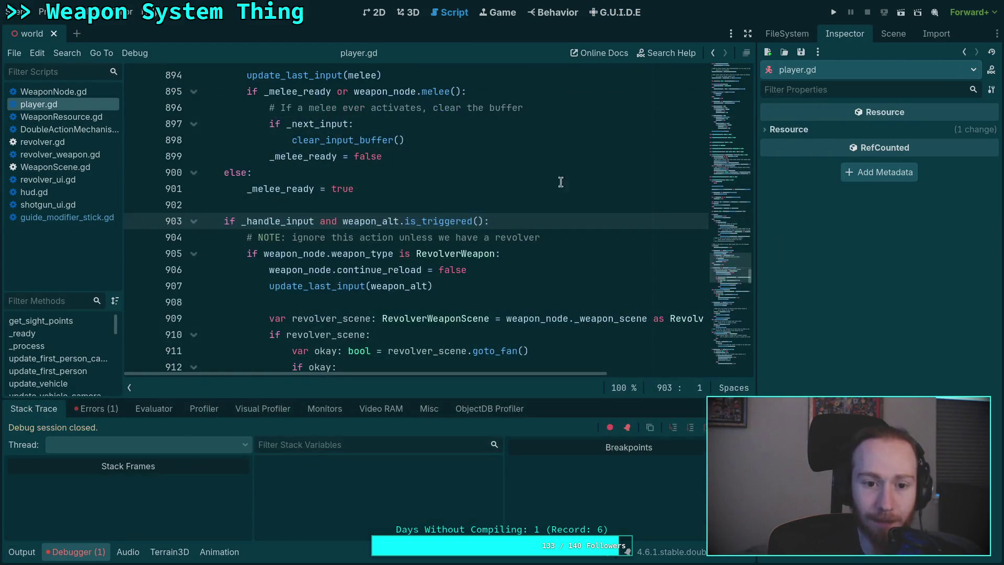
click(97, 217)
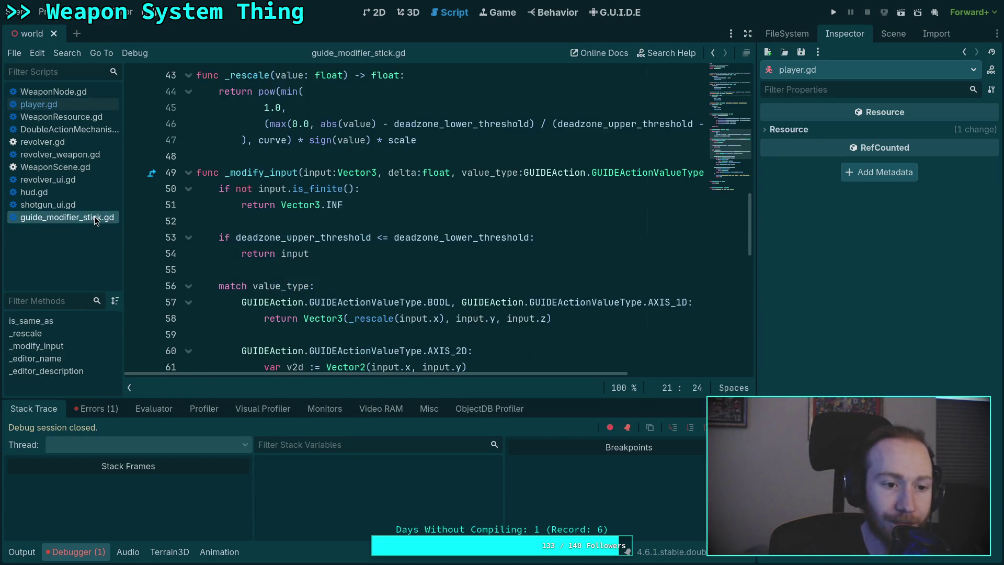
click(616, 12)
scroll(244, 268, down, 3)
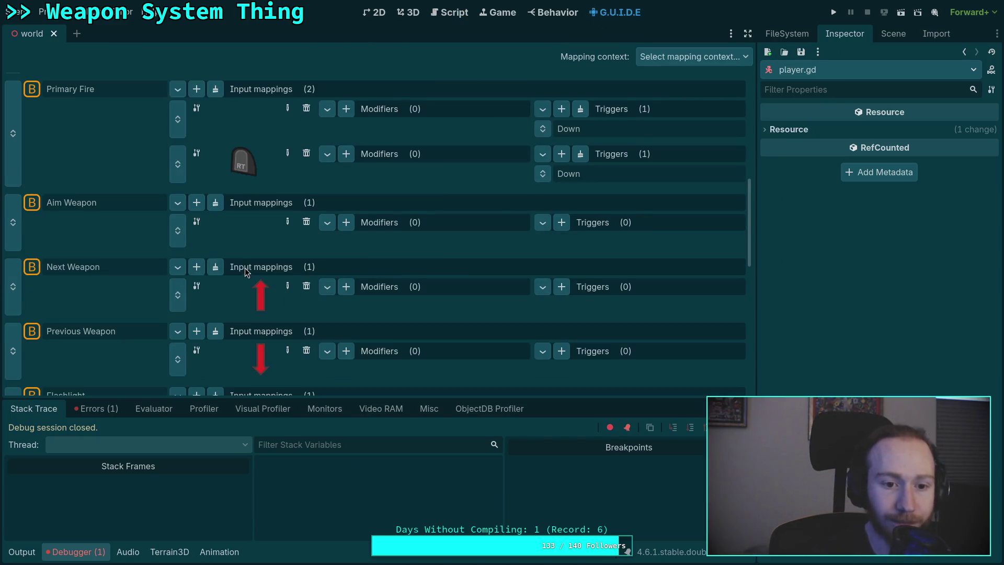
scroll(235, 253, down, 5)
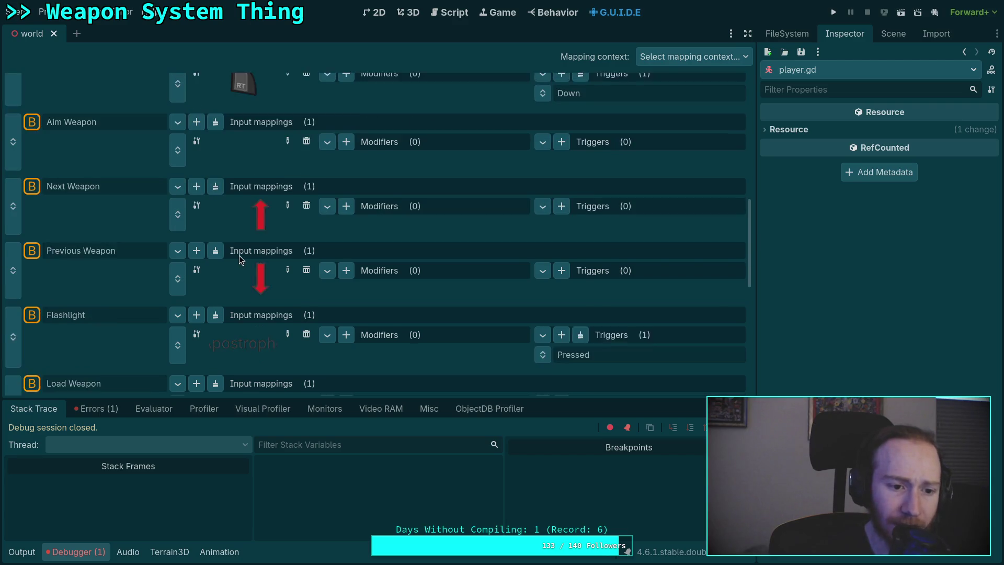
scroll(240, 260, down, 1)
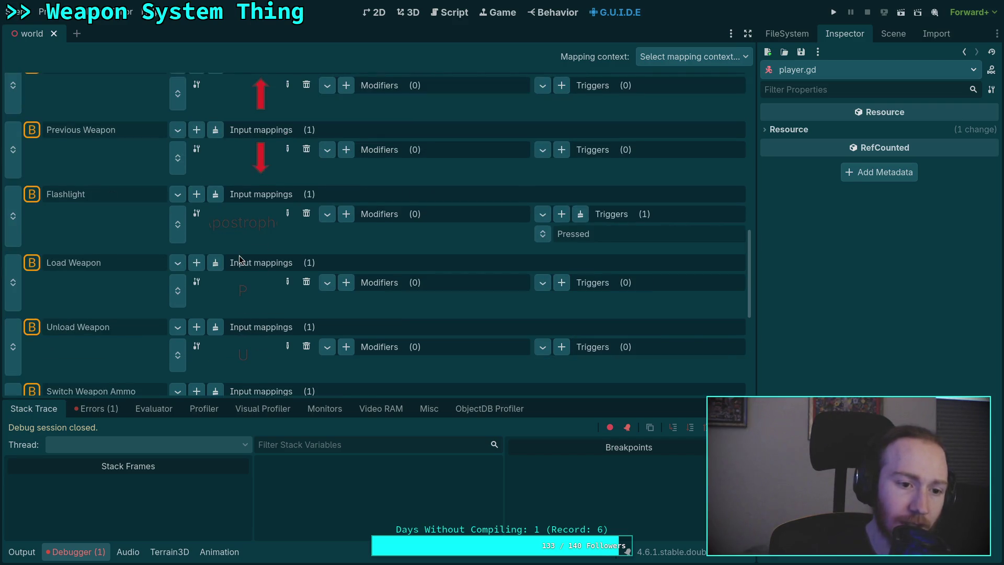
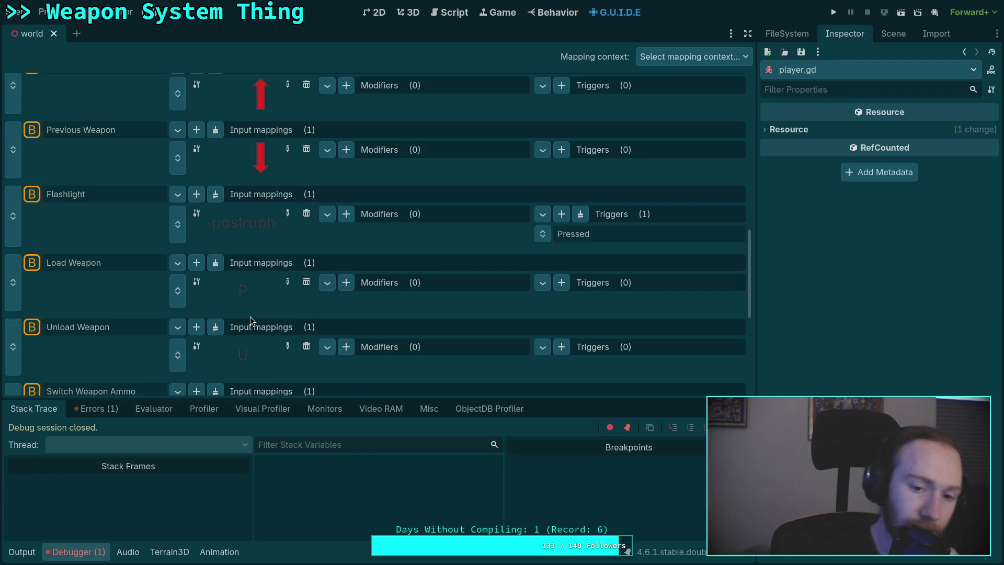
Scroll through the input mappings and inspect the is_triggered error in the debugger panel.
scroll(250, 319, down, 5)
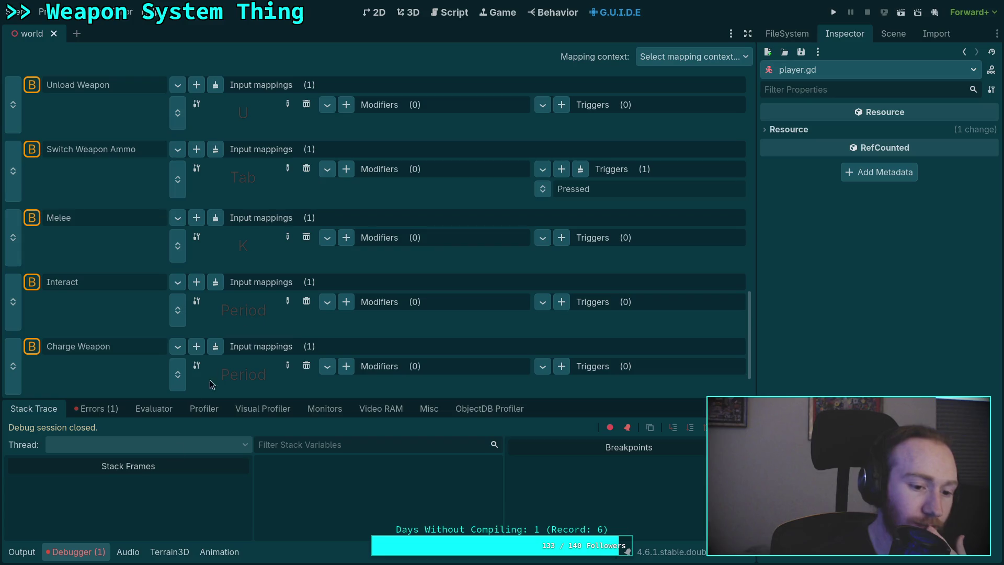
click(84, 553)
scroll(252, 348, up, 6)
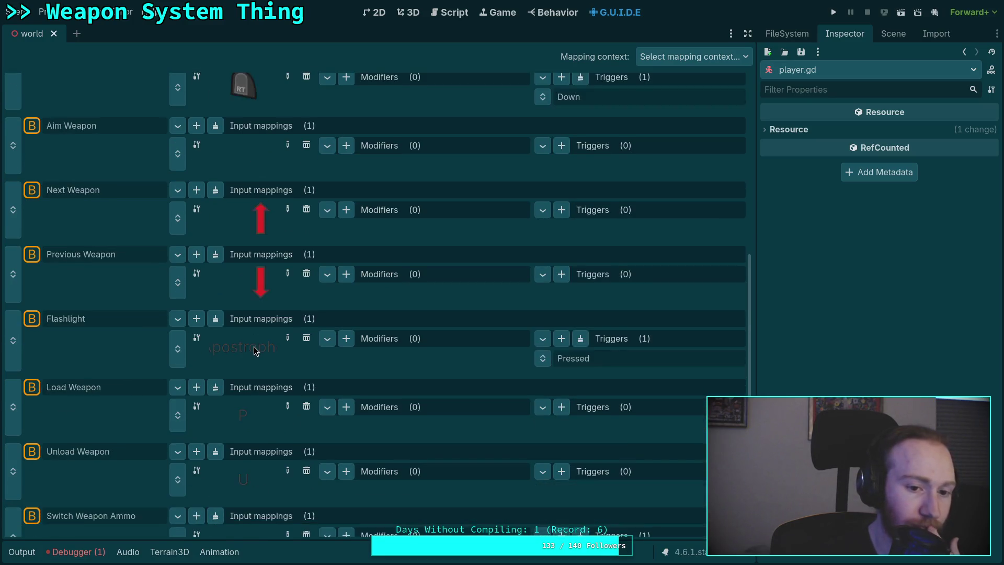
scroll(255, 349, down, 4)
scroll(255, 350, down, 1)
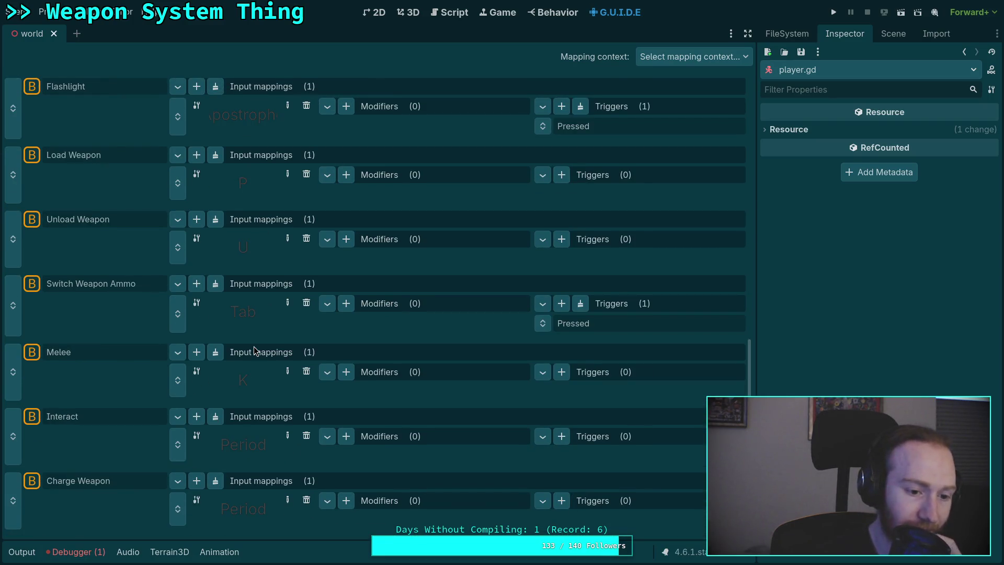
scroll(255, 350, down, 1)
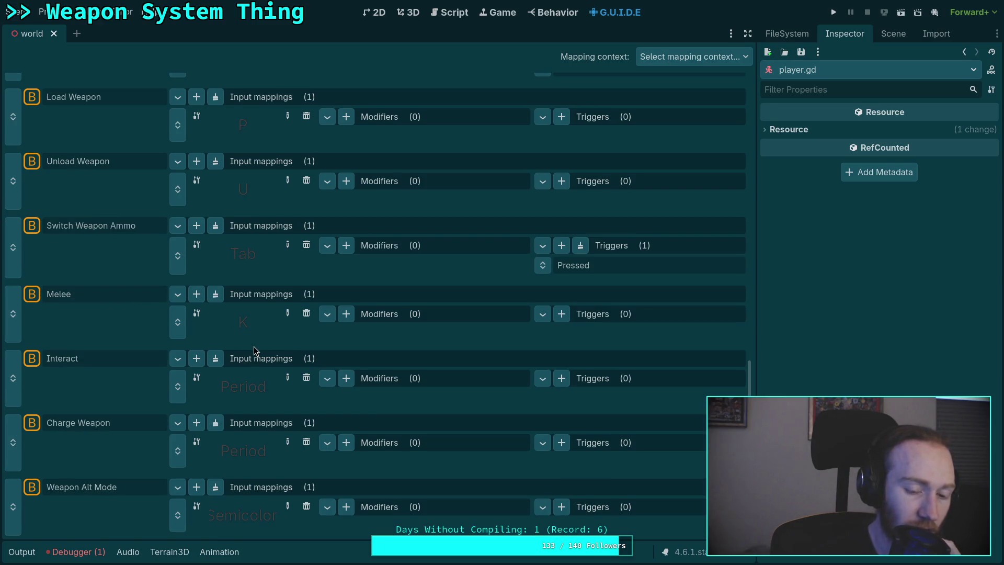
scroll(255, 350, up, 12)
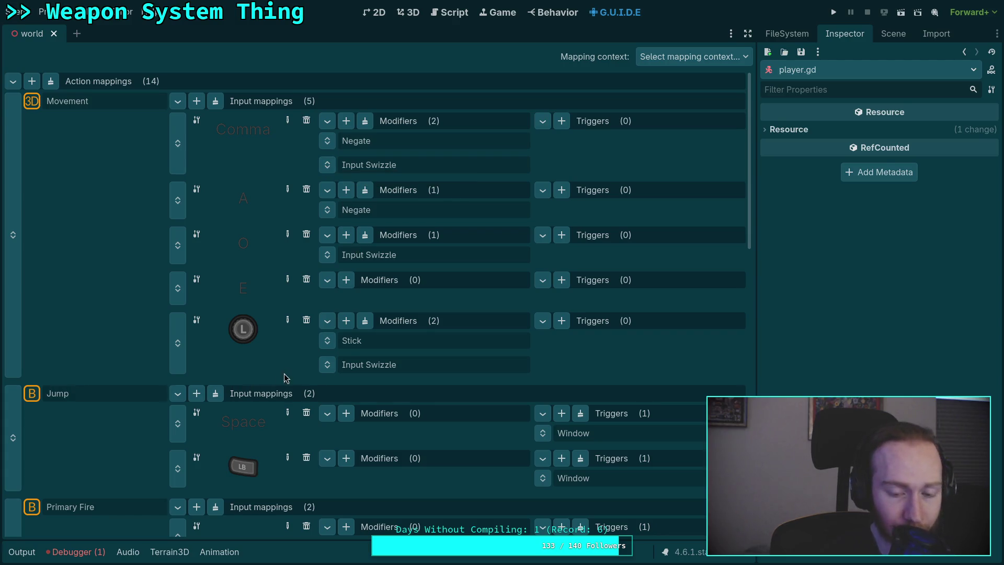
scroll(256, 376, down, 10)
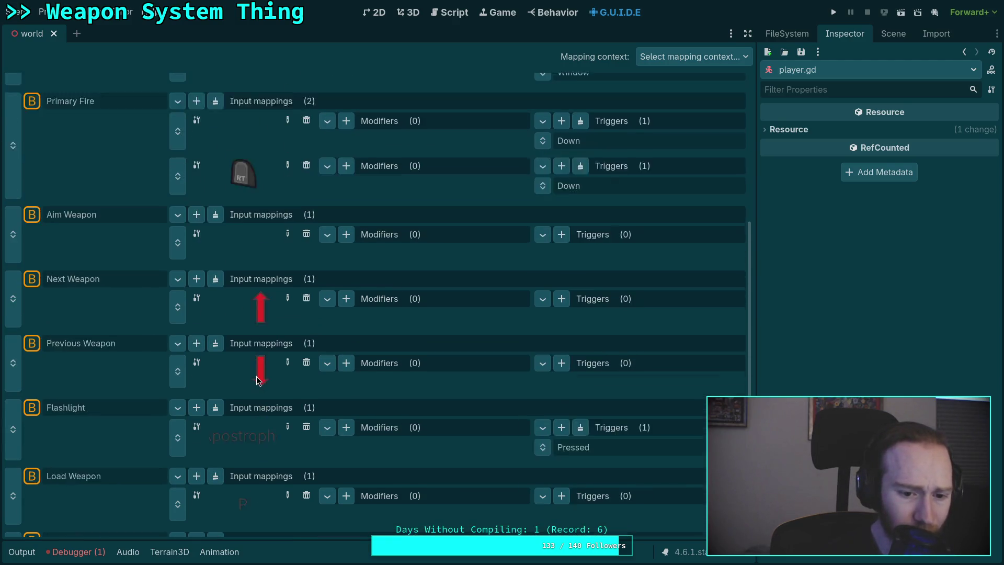
scroll(256, 376, down, 5)
scroll(257, 376, down, 4)
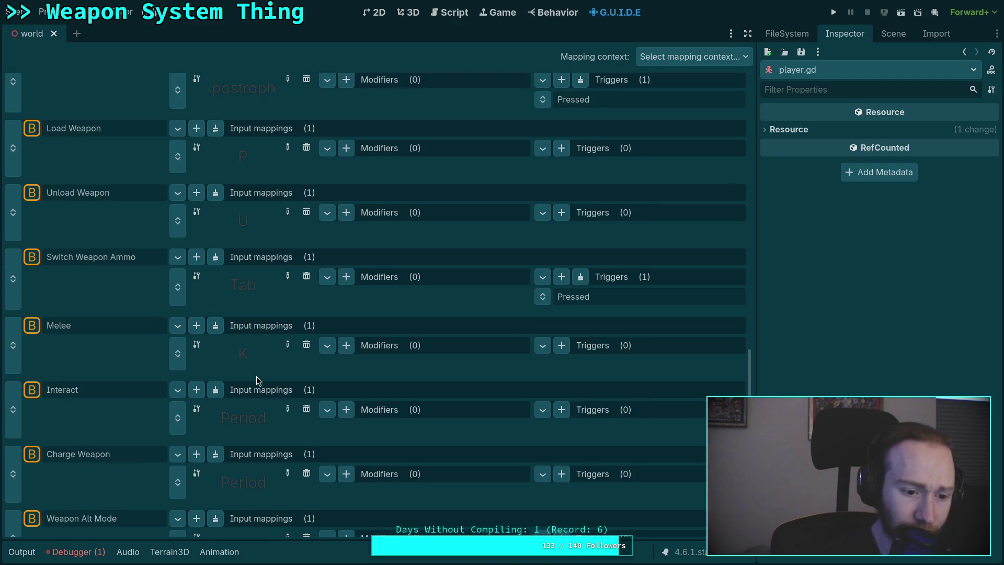
scroll(257, 376, down, 1)
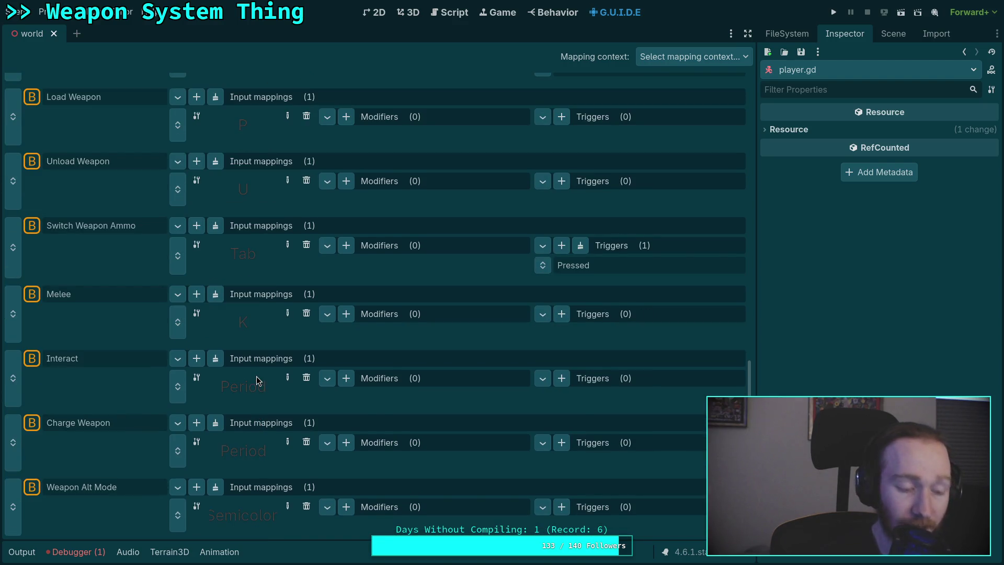
scroll(256, 376, up, 20)
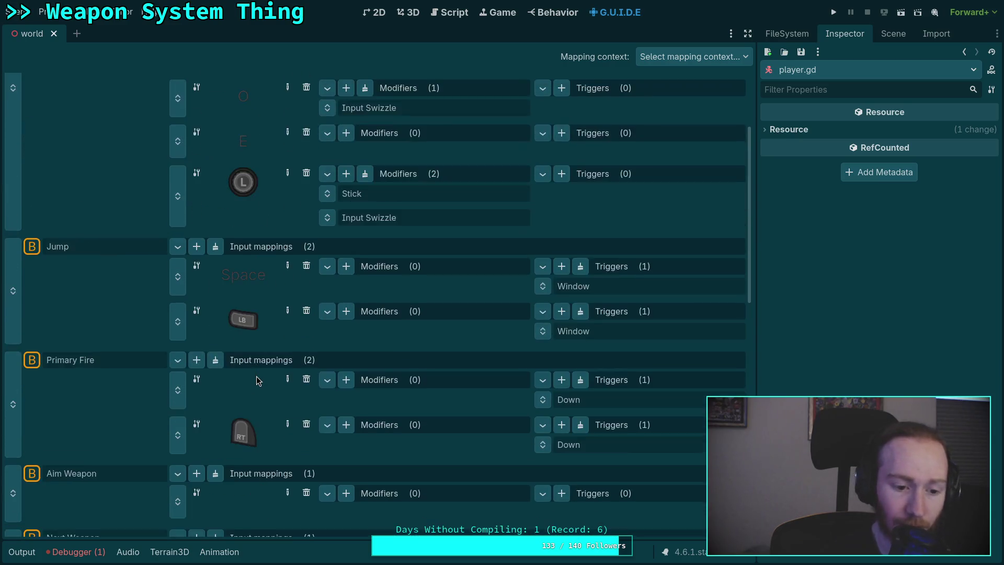
click(76, 556)
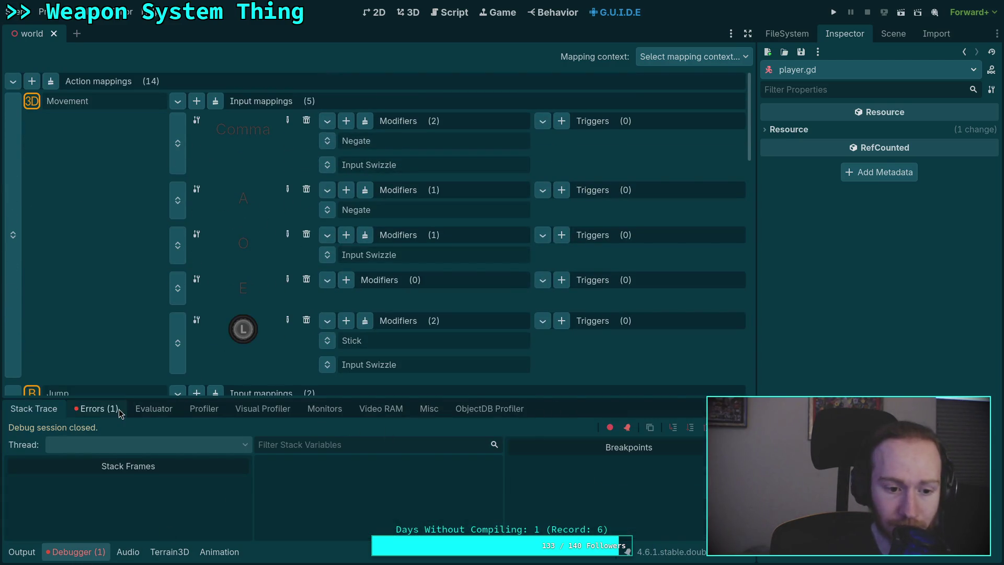
click(96, 409)
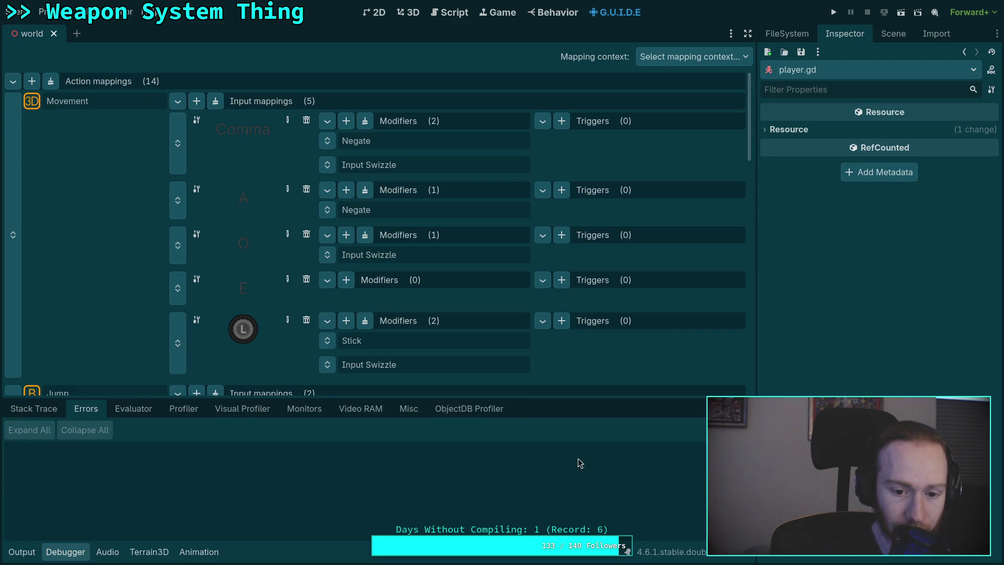
click(76, 555)
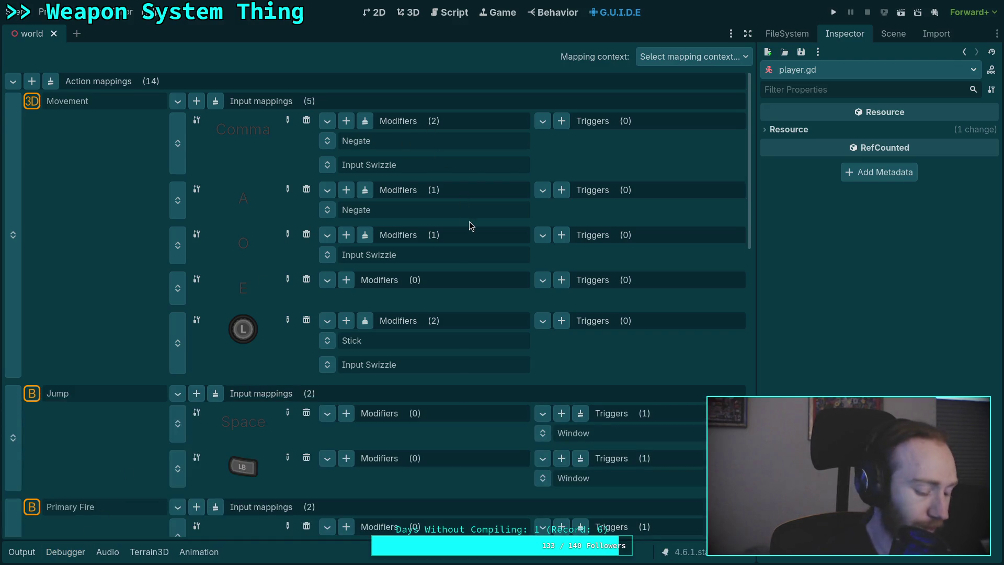
Run git status in the terminal to list the changed files.
key(super+1)
text(git status)
key(Return)
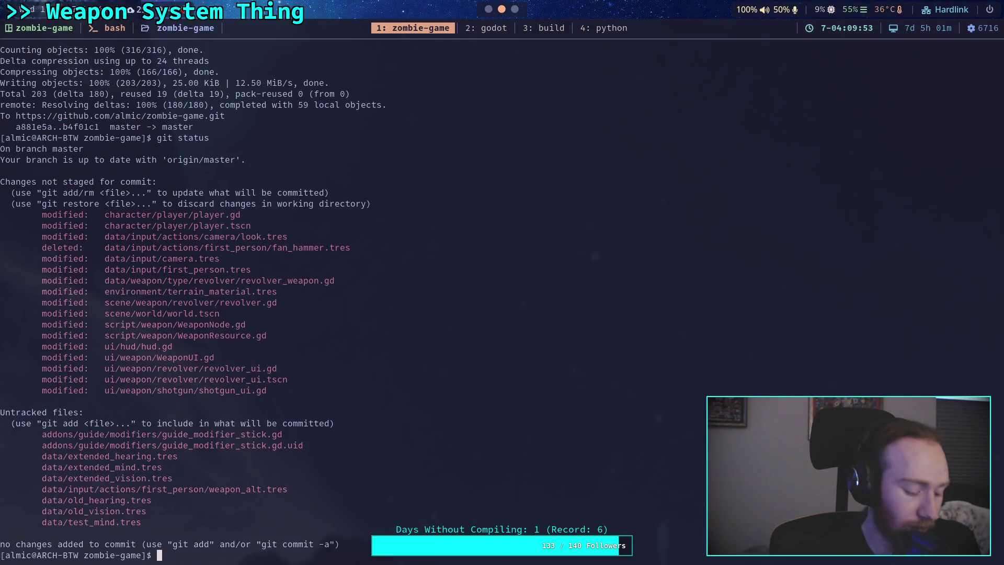
Back in Godot, save the world scene and close its tab.
key(super+2)
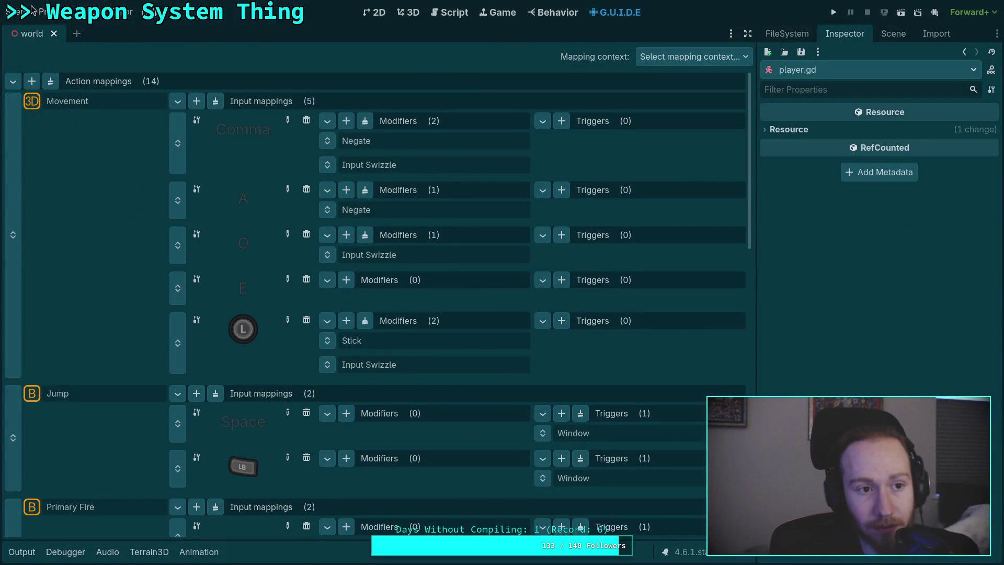
click(15, 12)
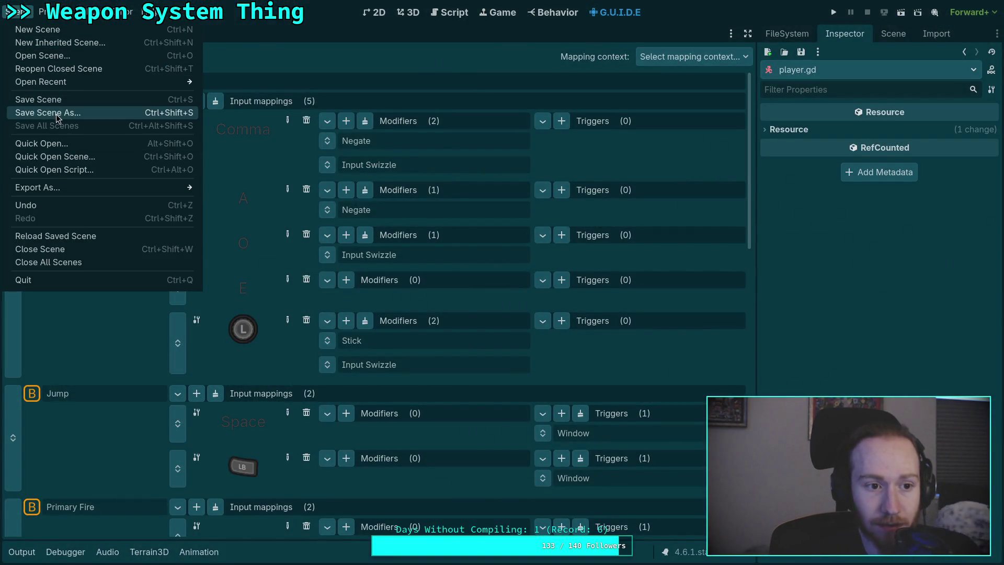
click(63, 100)
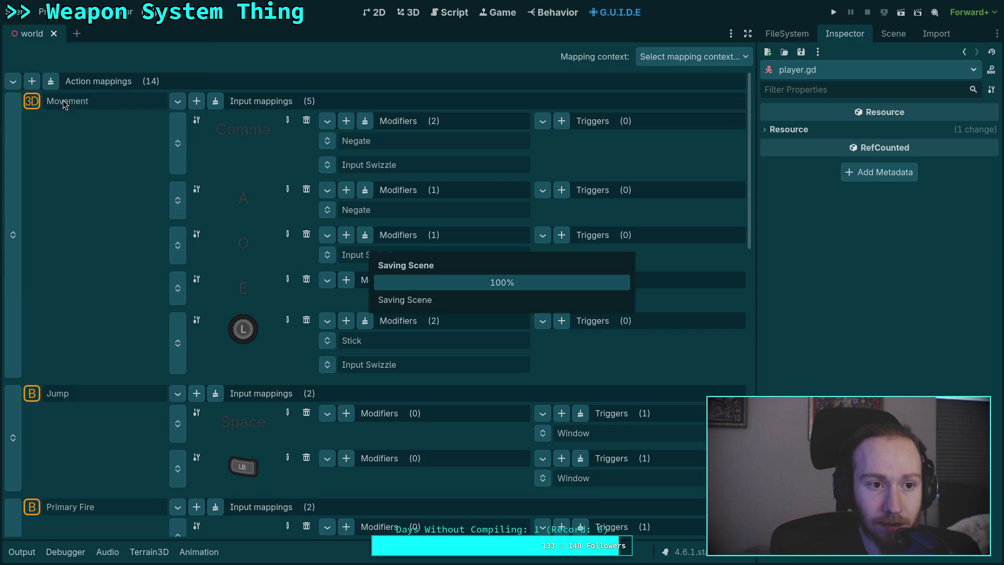
click(53, 34)
Open the Stick modifier's script, guide_modifier_stick.gd, from the G.U.I.D.E editor.
click(421, 13)
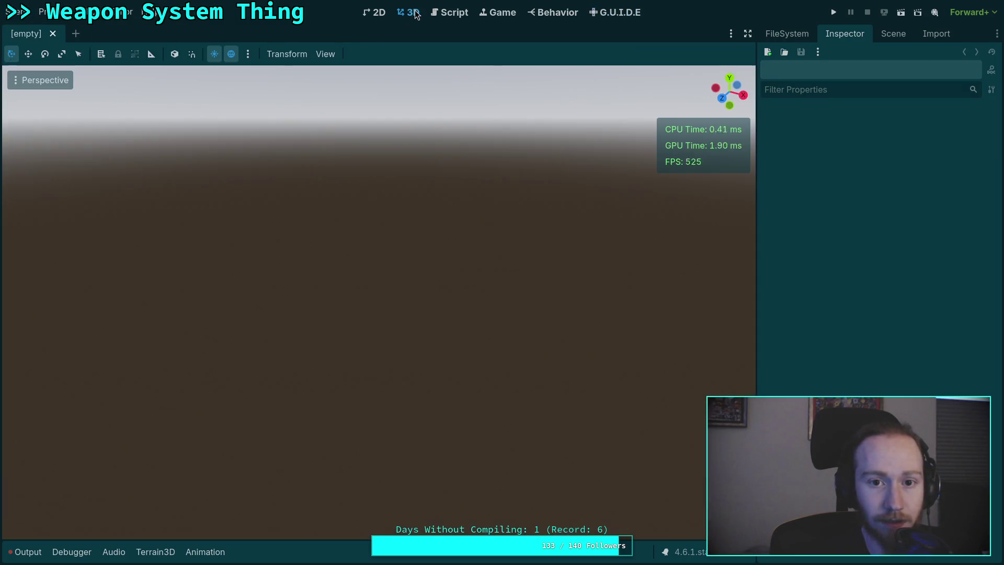
click(565, 21)
click(640, 17)
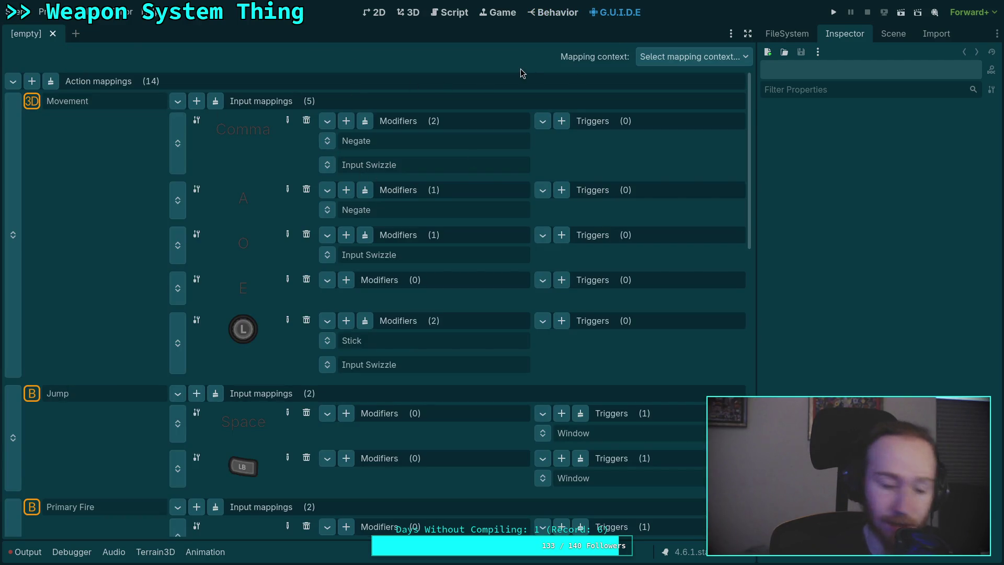
click(15, 12)
click(285, 326)
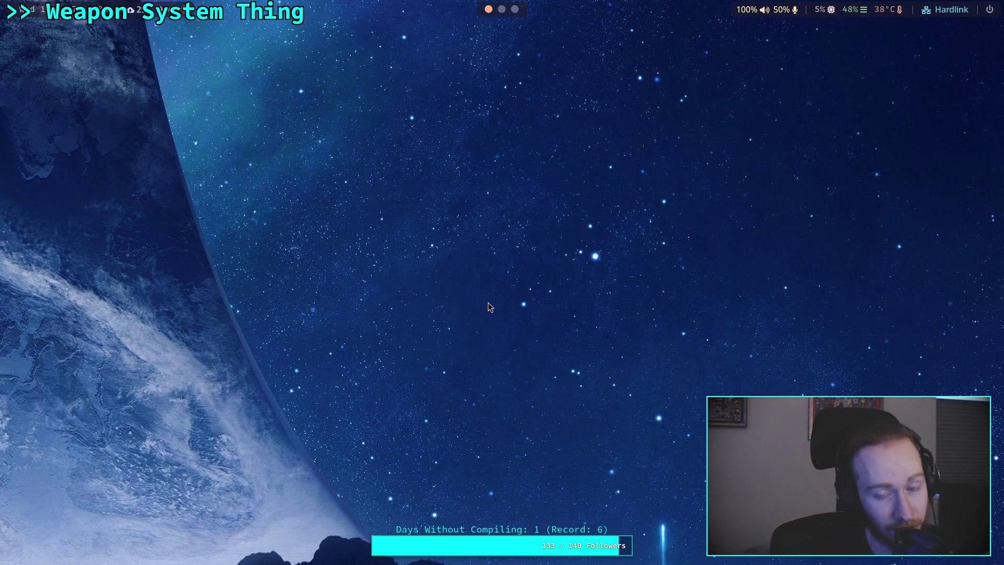
Rerun git status and show the diff for the environment/ folder.
key(super+2)
text(git status)
key(Return)
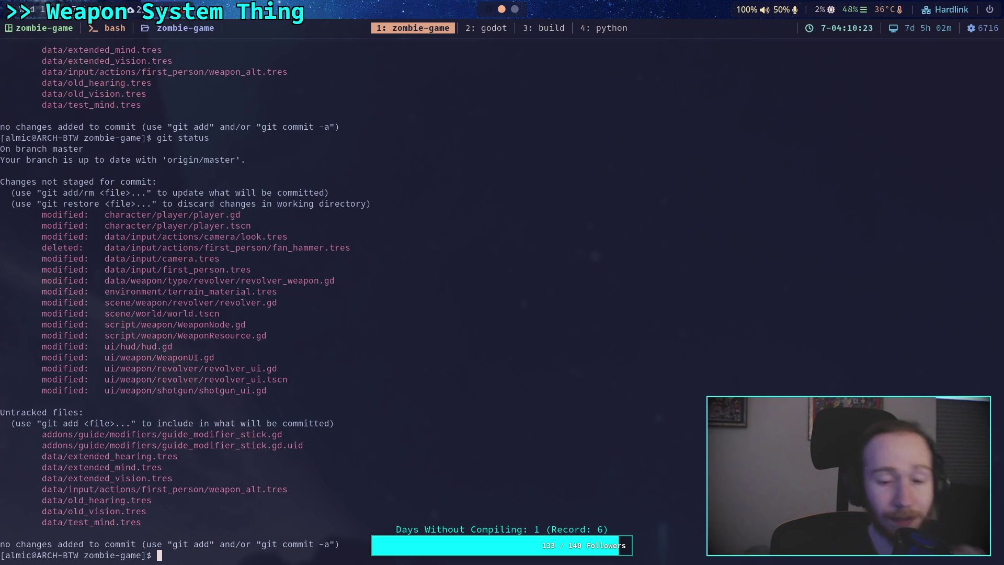
text(git )
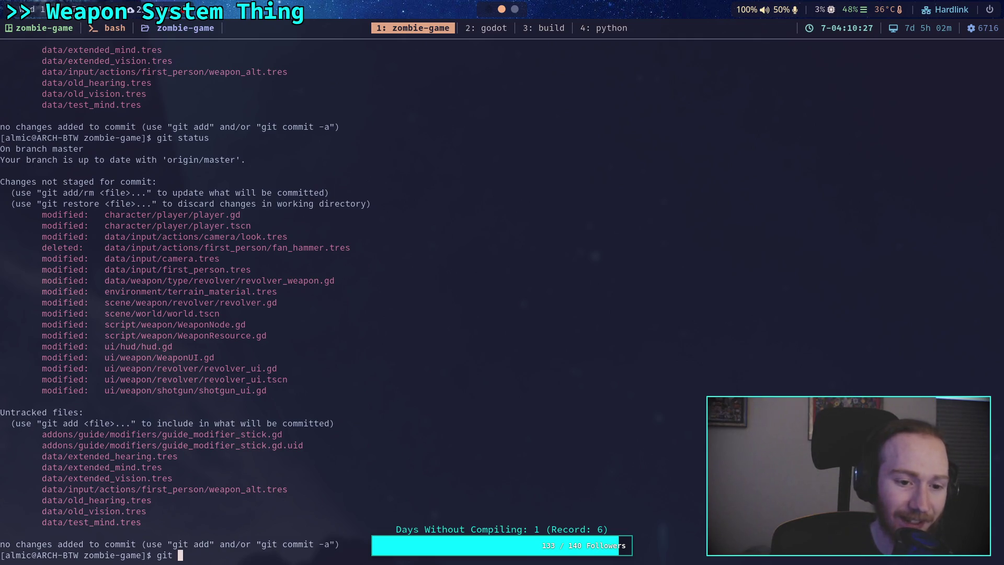
text(diff env)
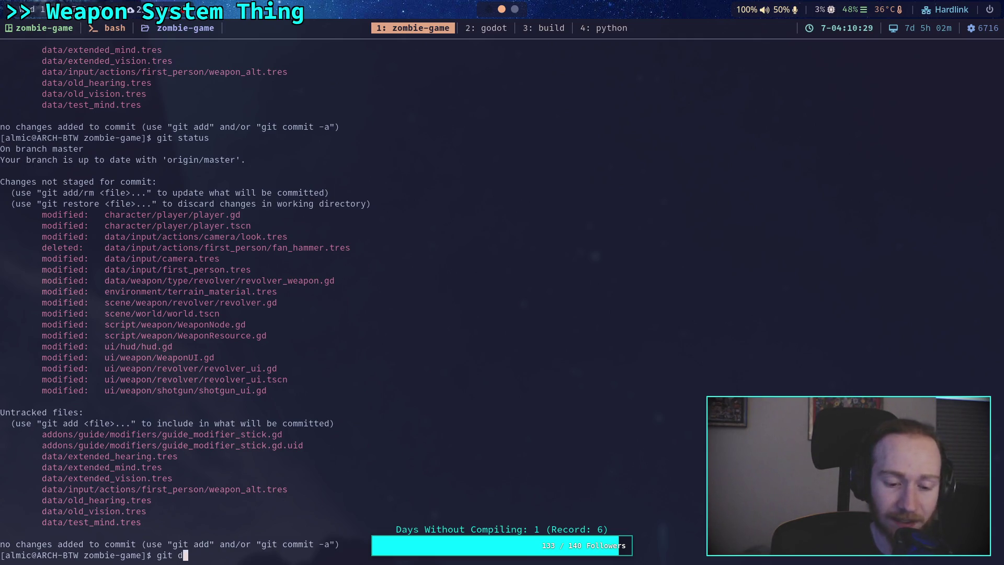
key(Tab)
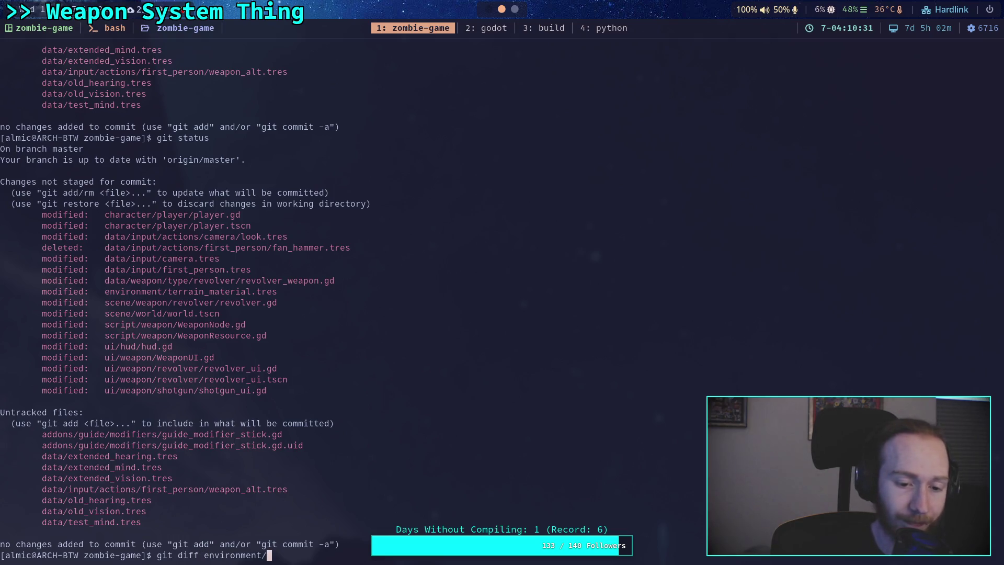
key(Return)
Discard the changes to environment/terrain_material.tres with git restore and recheck git status.
text(qgit restore e)
key(Tab)
text(terrain_ma)
key(Tab)
key(Return)
text(git status)
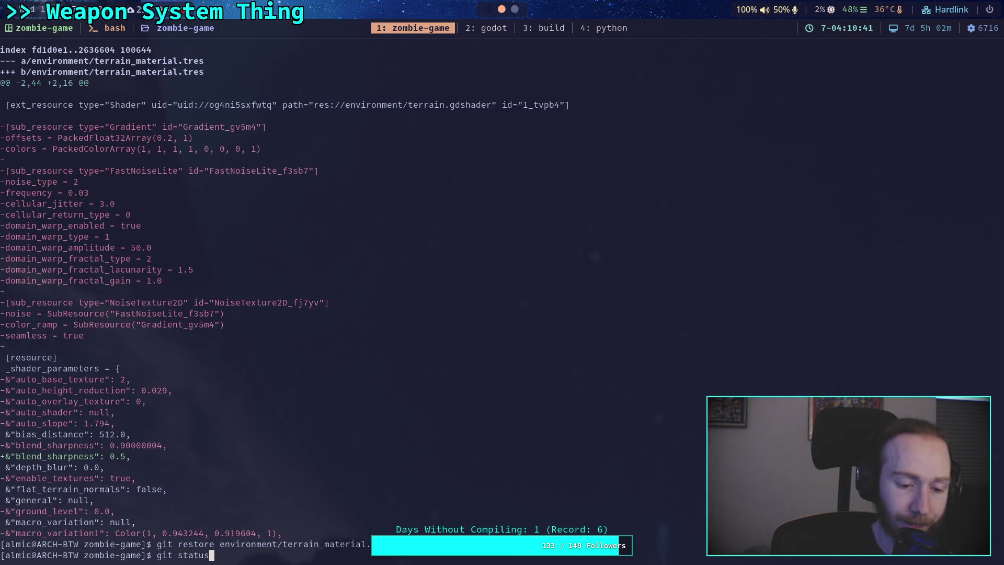
key(Return)
Run git diff and page from player.gd into the camera.tres joystick axis and stick modifier changes.
text(git diff)
key(Return)
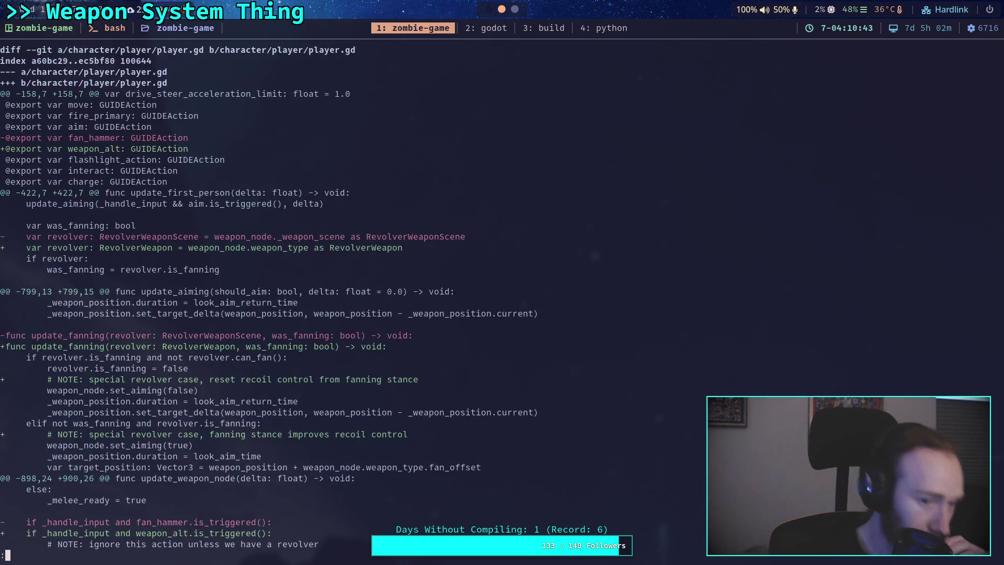
key(j)
key(j)
key(j)
key(j)
key(j)
key(j)
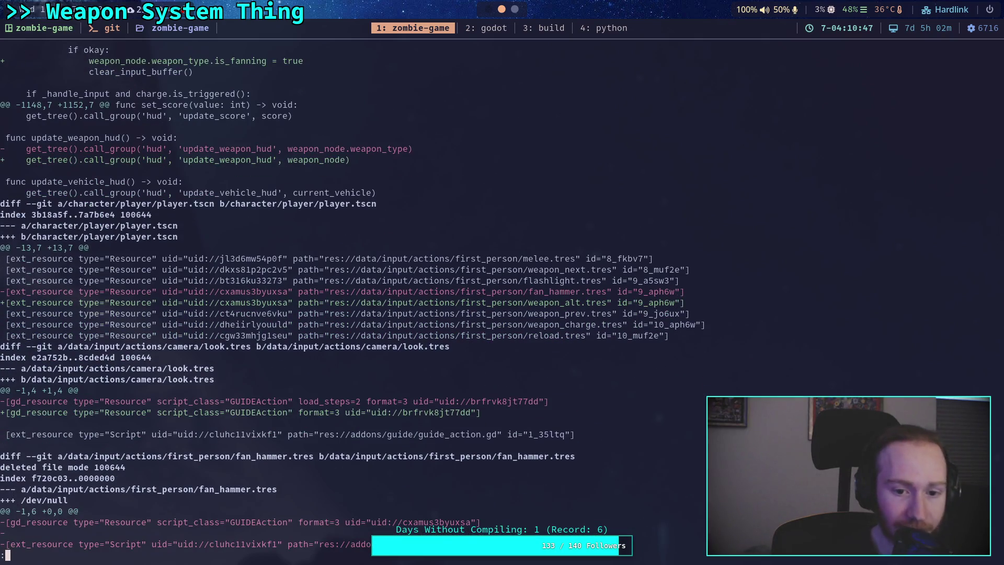
key(j)
key(j)
key(j)
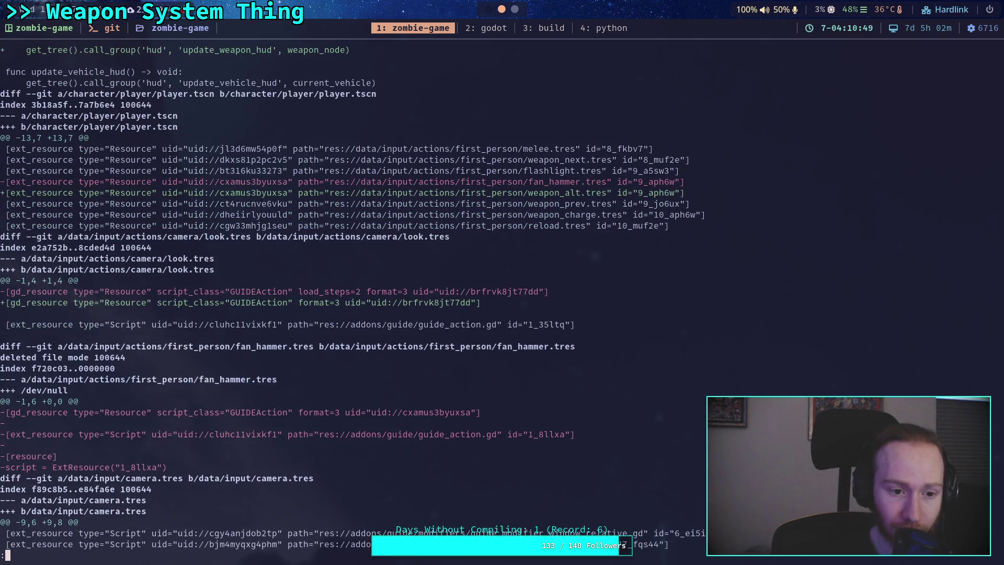
key(j)
key(j)
key(j)
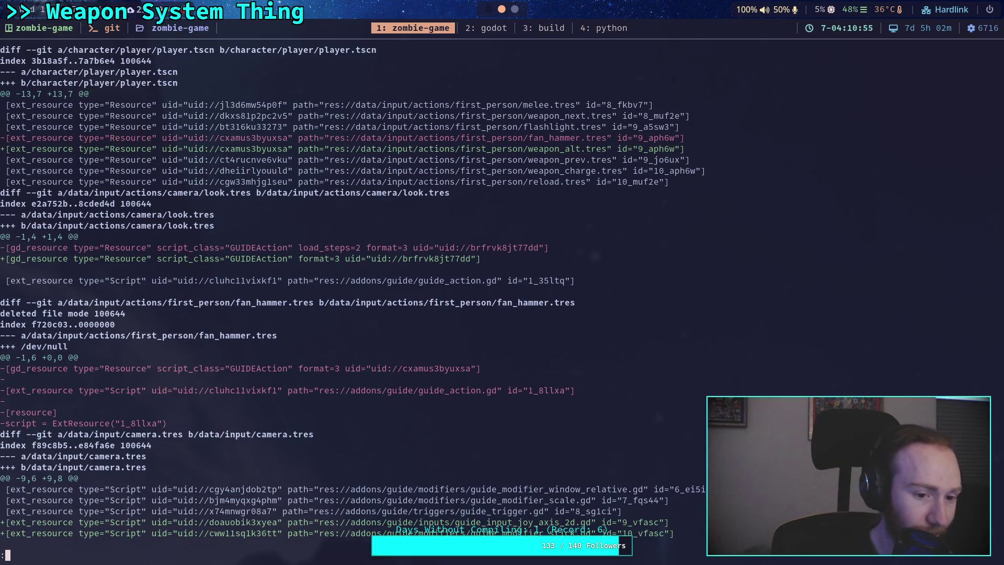
key(j)
key(j)
key(j)
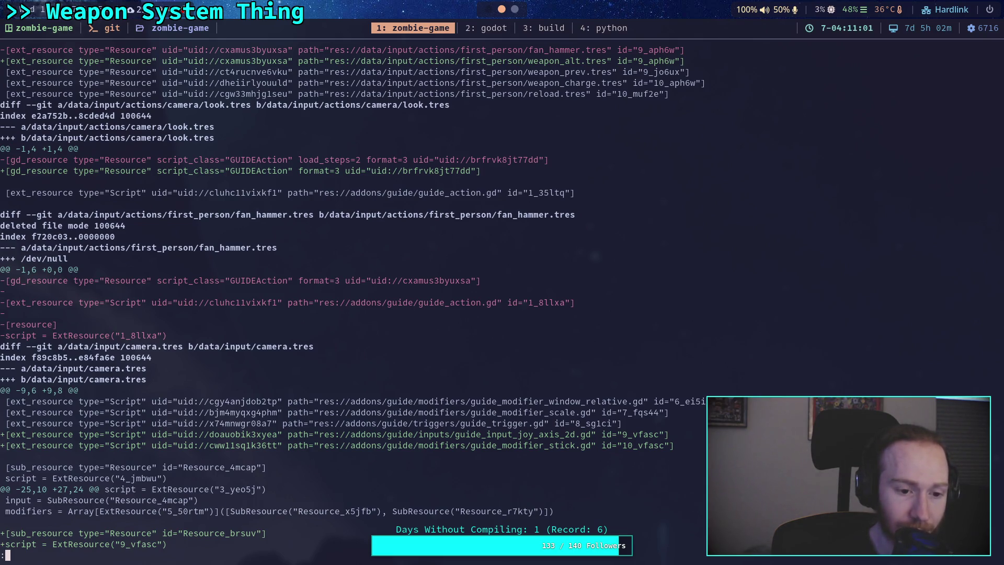
key(j)
key(j)
key(j)
key(j)
key(j)
key(j)
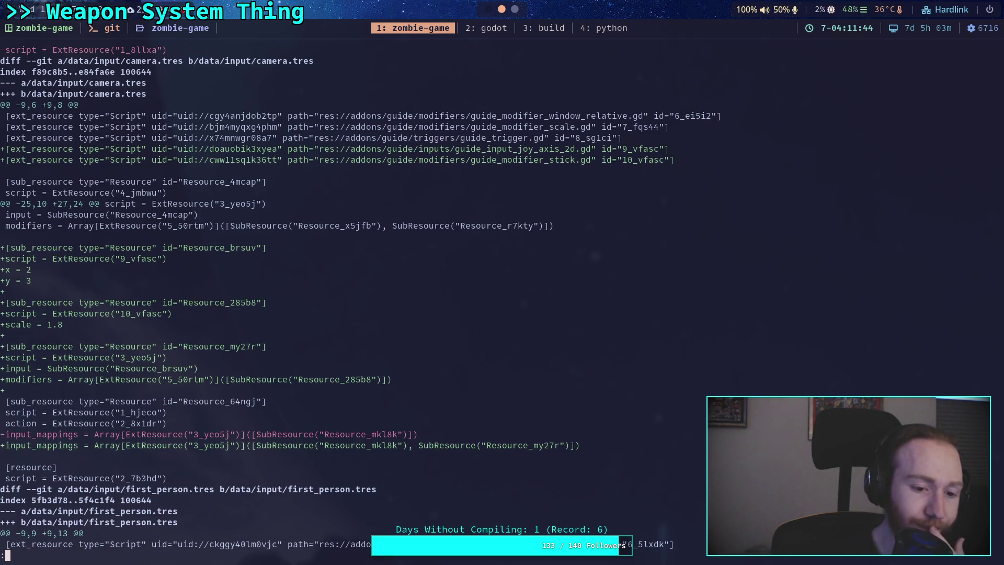
Scroll back and forth through the camera.tres diff down to the first_person.tres header.
scroll(355, 297, down, 3)
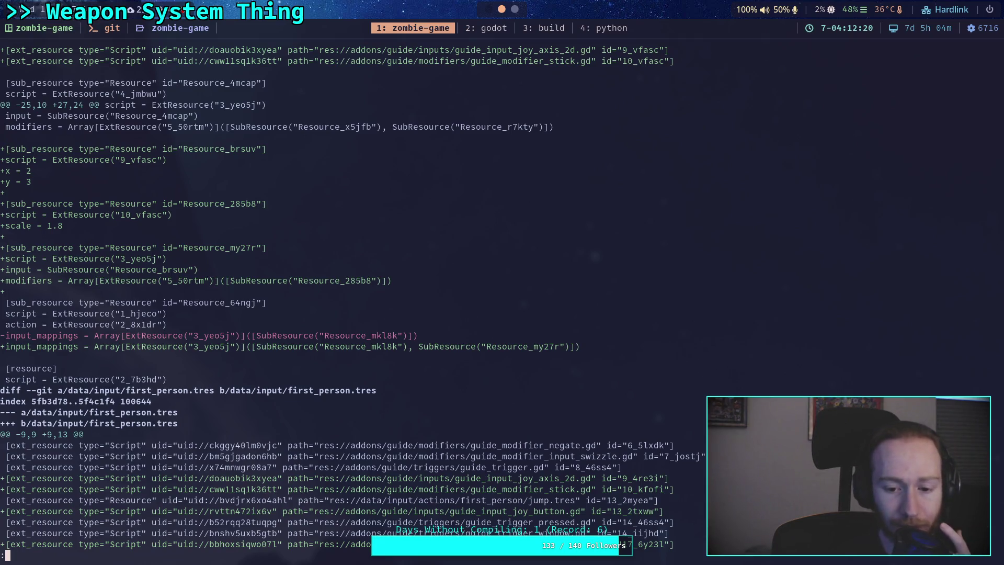
key(Down)
key(Down)
key(Down)
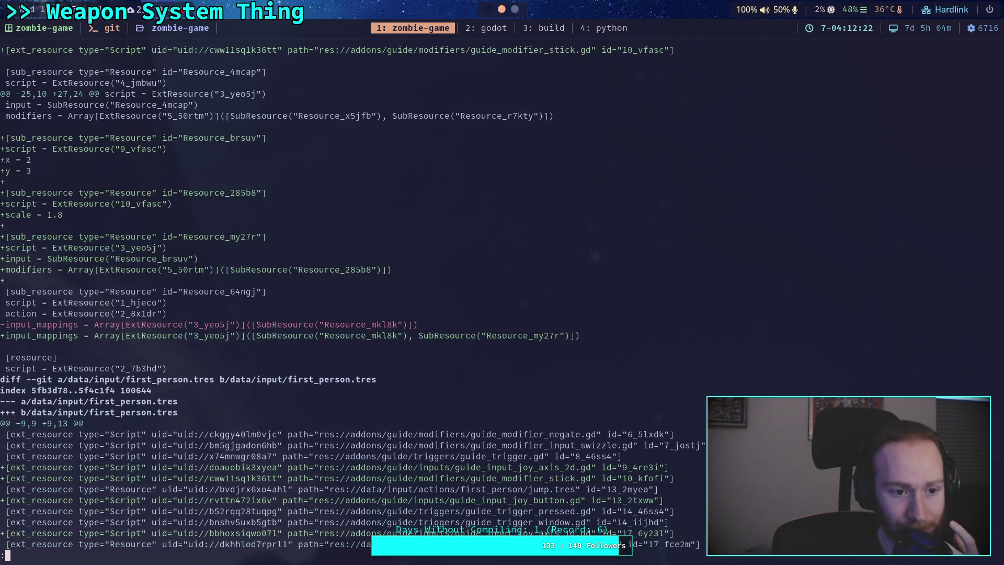
scroll(350, 297, up, 6)
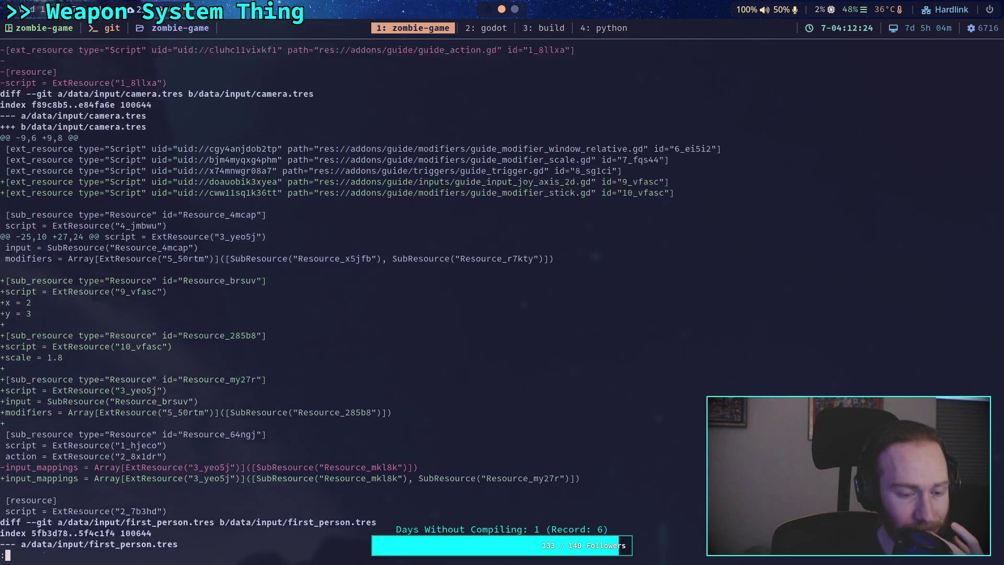
key(Up)
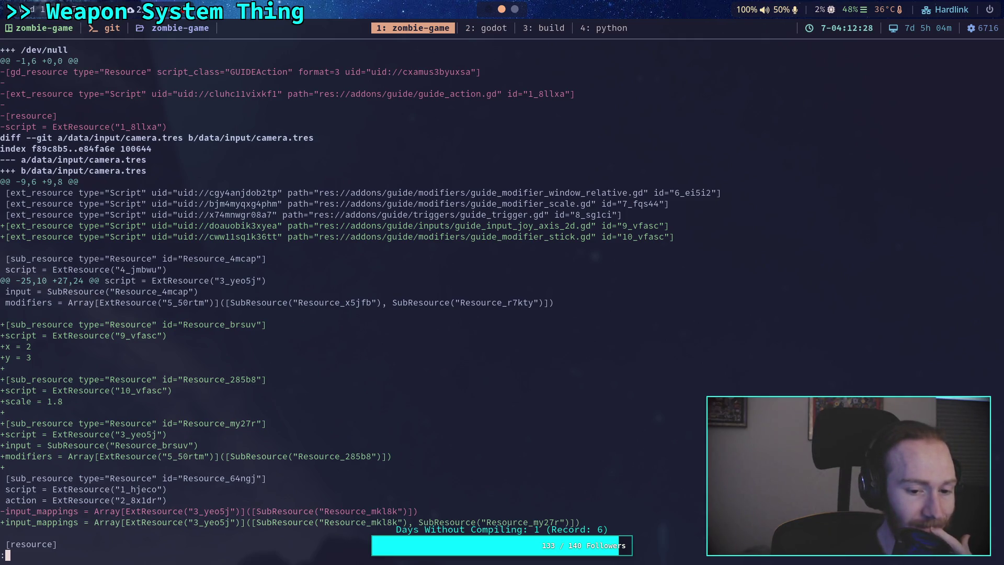
scroll(437, 288, down, 2)
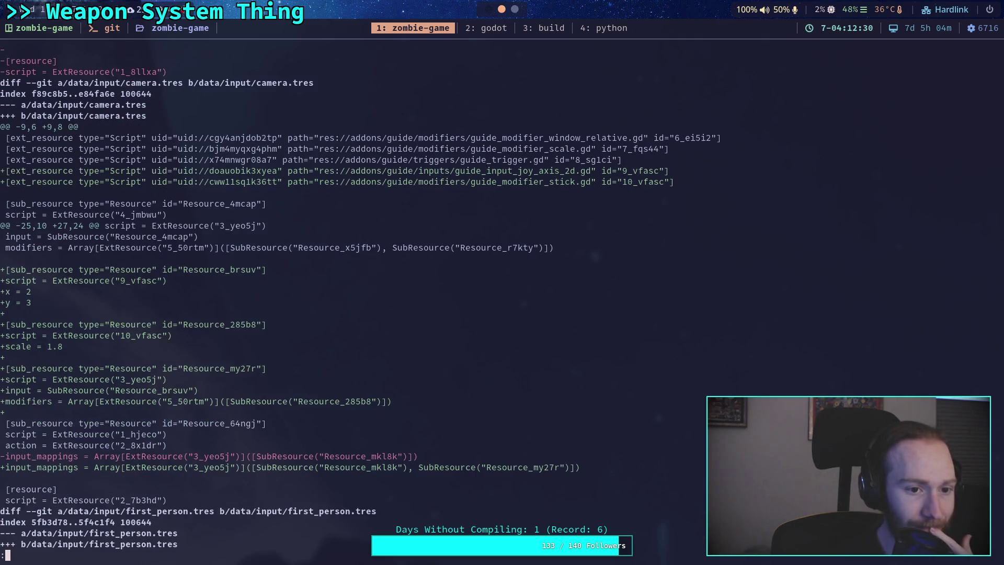
scroll(501, 293, down, 2)
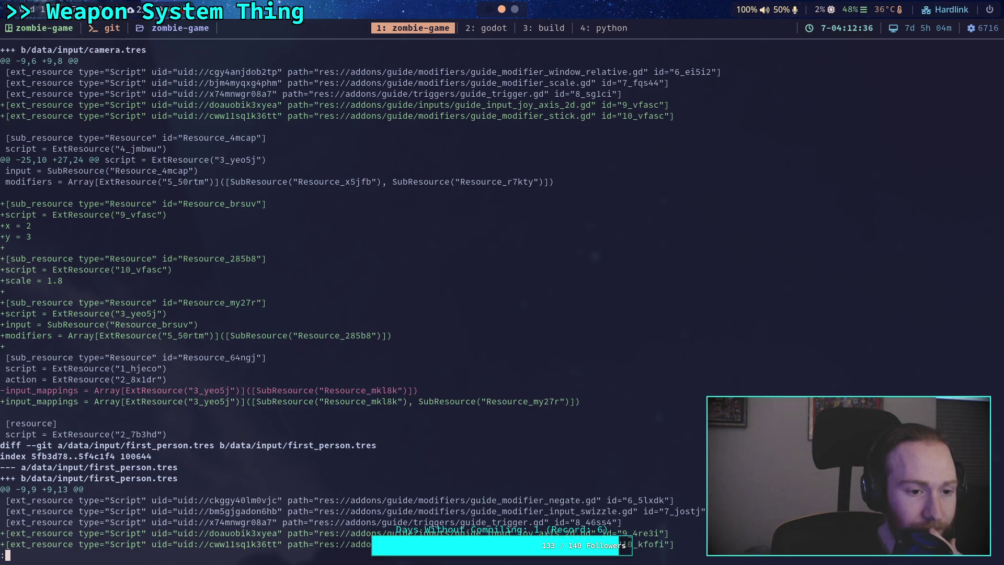
scroll(355, 298, down, 2)
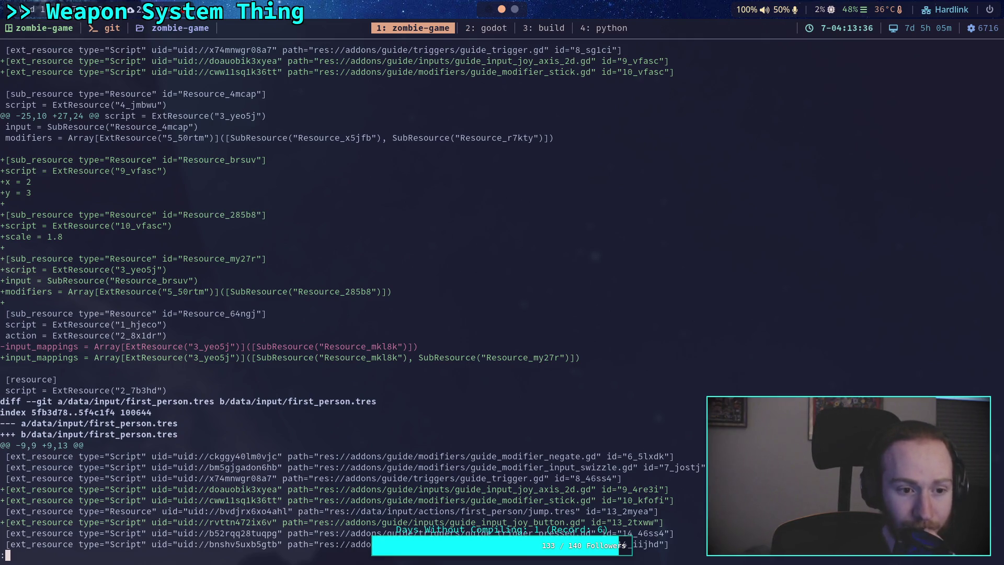
scroll(350, 304, down, 8)
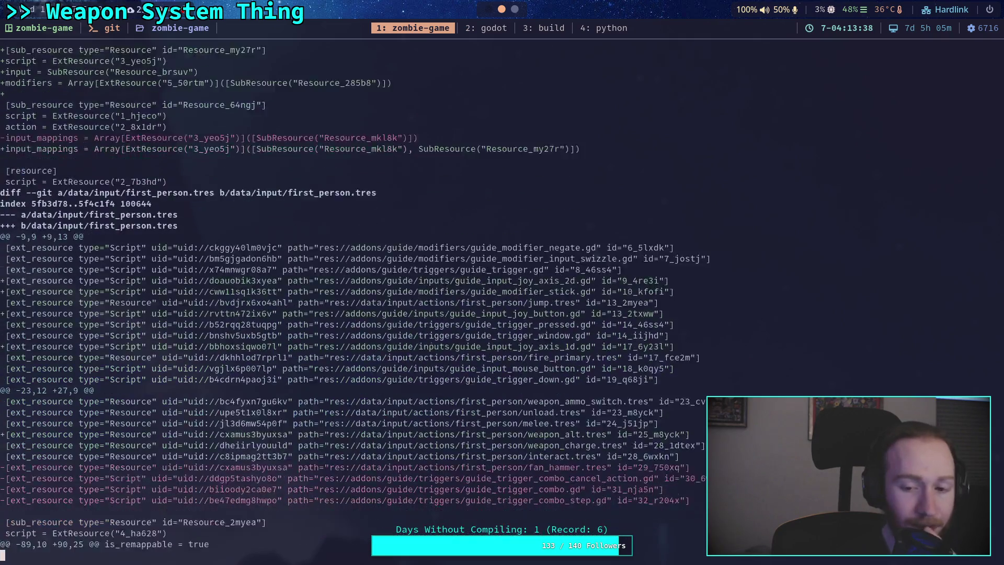
Scroll through the first_person.tres diff, reviewing added controller inputs and removed combo triggers.
scroll(363, 297, down, 8)
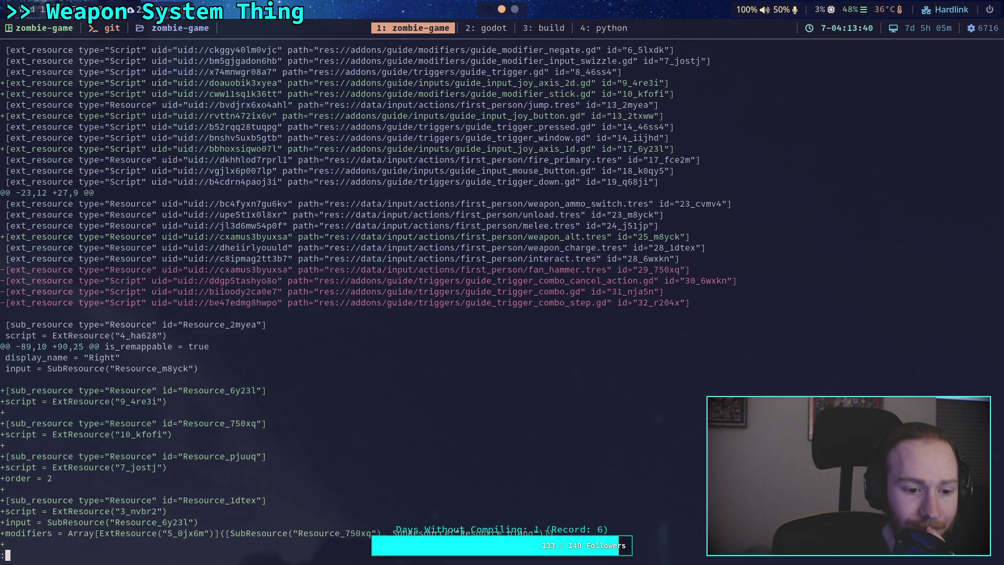
scroll(364, 297, down, 9)
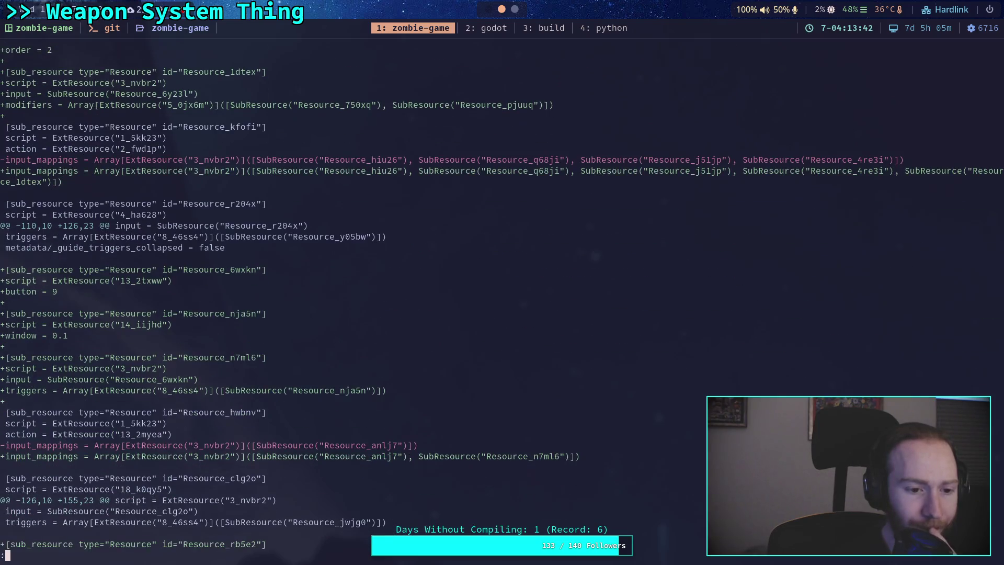
scroll(364, 298, down, 3)
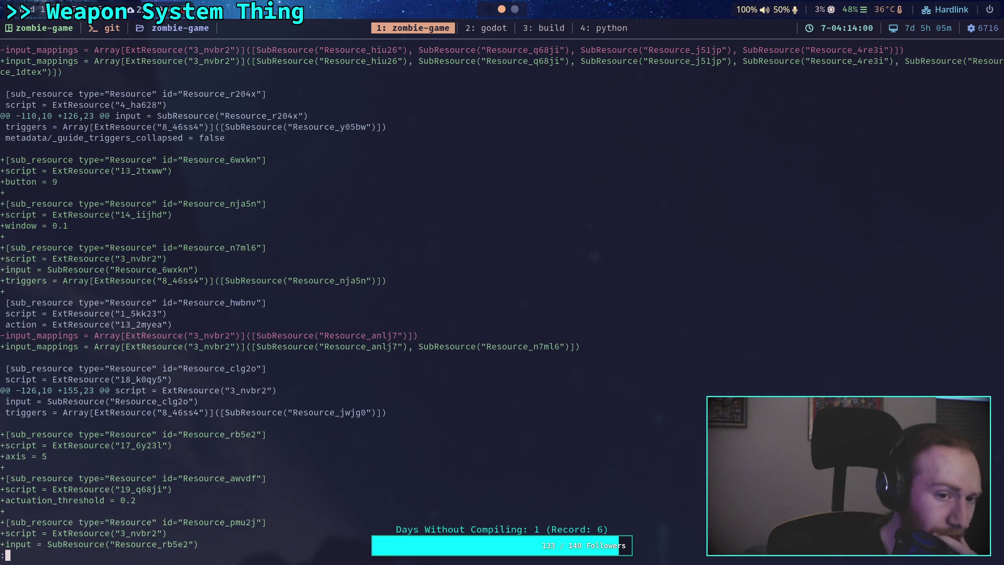
scroll(499, 297, down, 4)
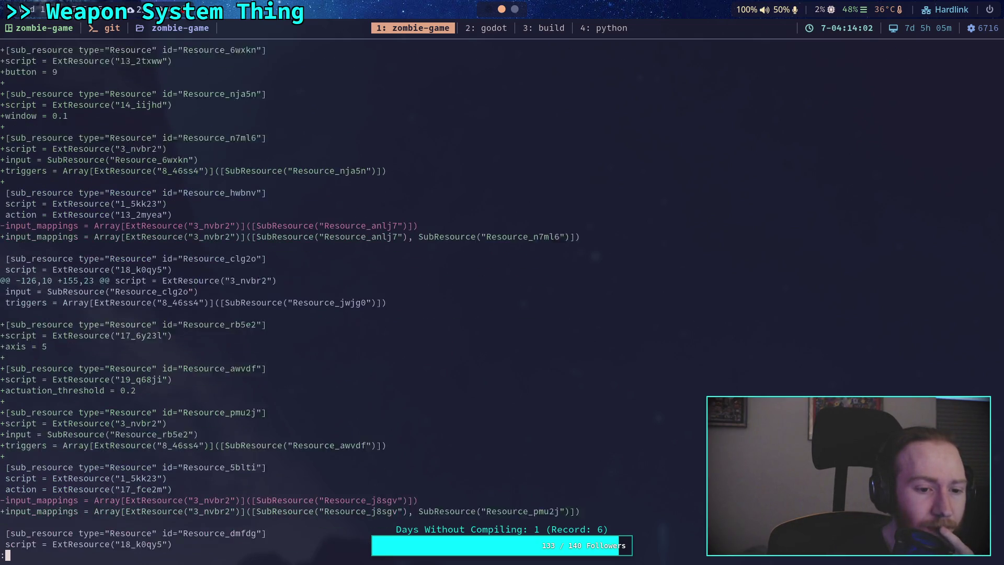
scroll(499, 297, down, 5)
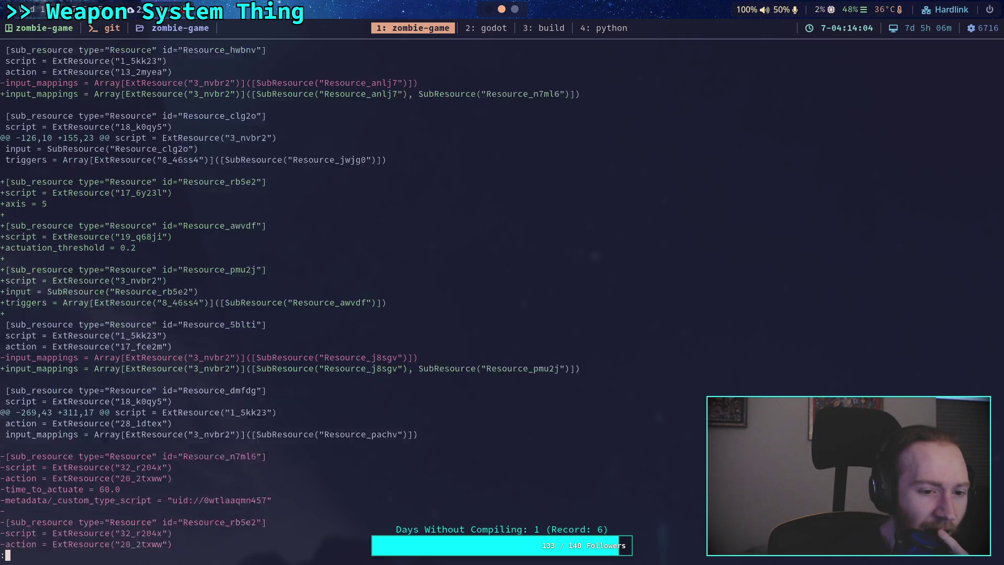
scroll(498, 297, down, 7)
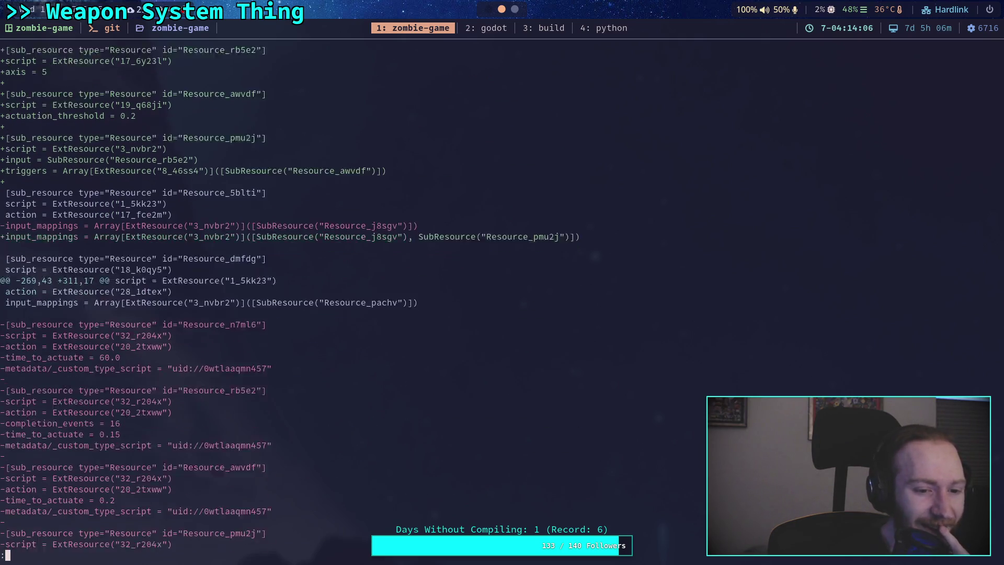
scroll(498, 297, down, 2)
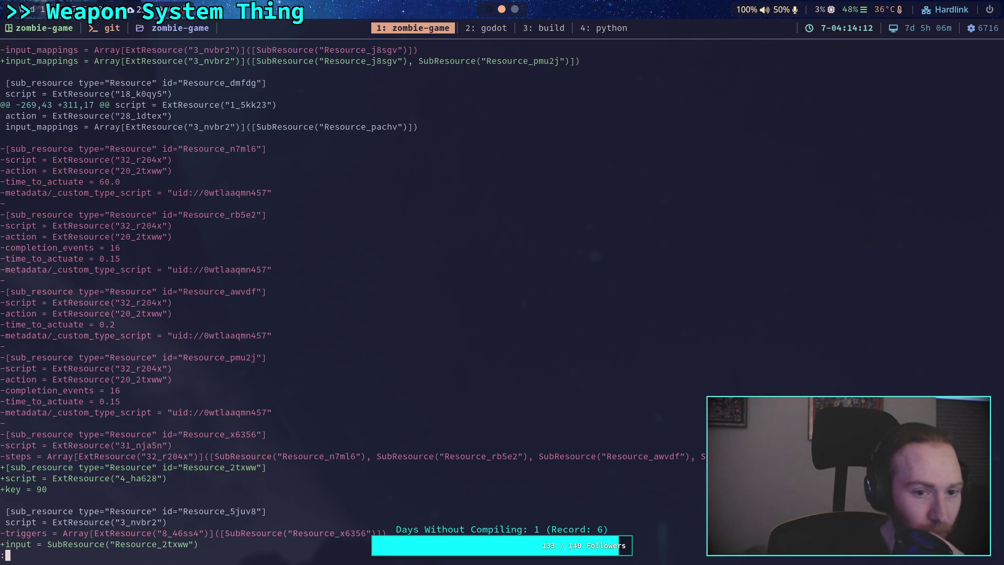
scroll(499, 297, down, 5)
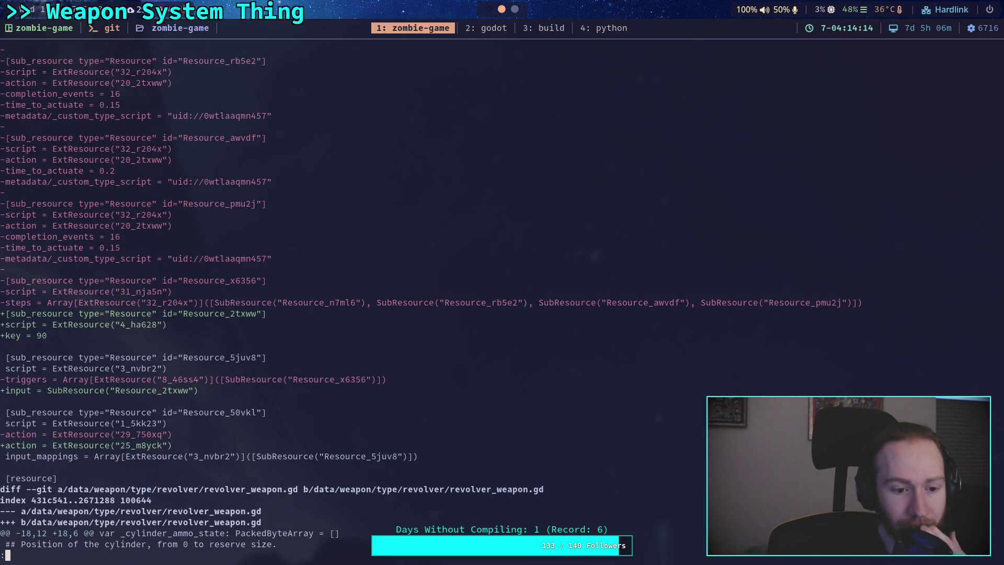
scroll(499, 297, up, 3)
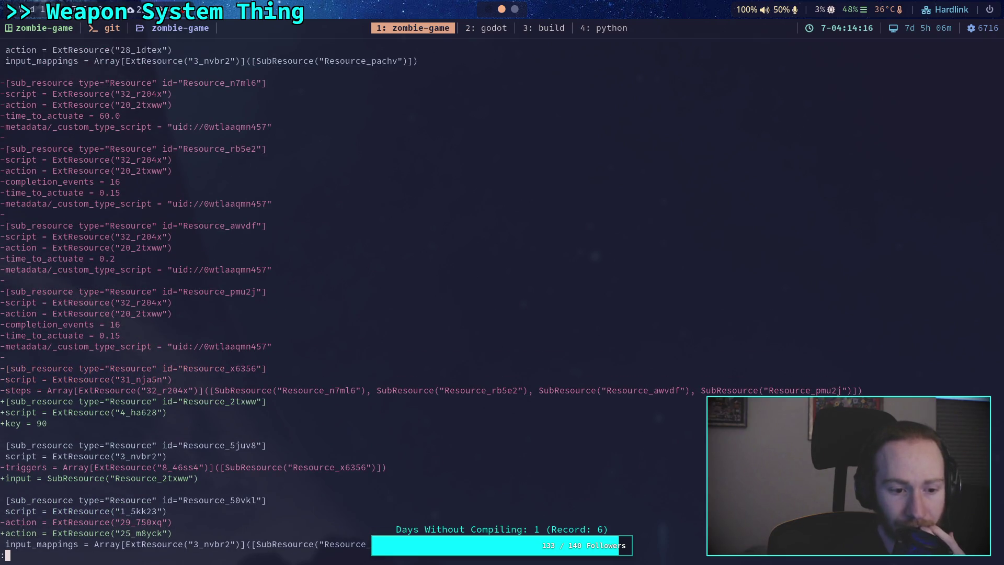
scroll(499, 297, down, 1)
scroll(499, 298, up, 3)
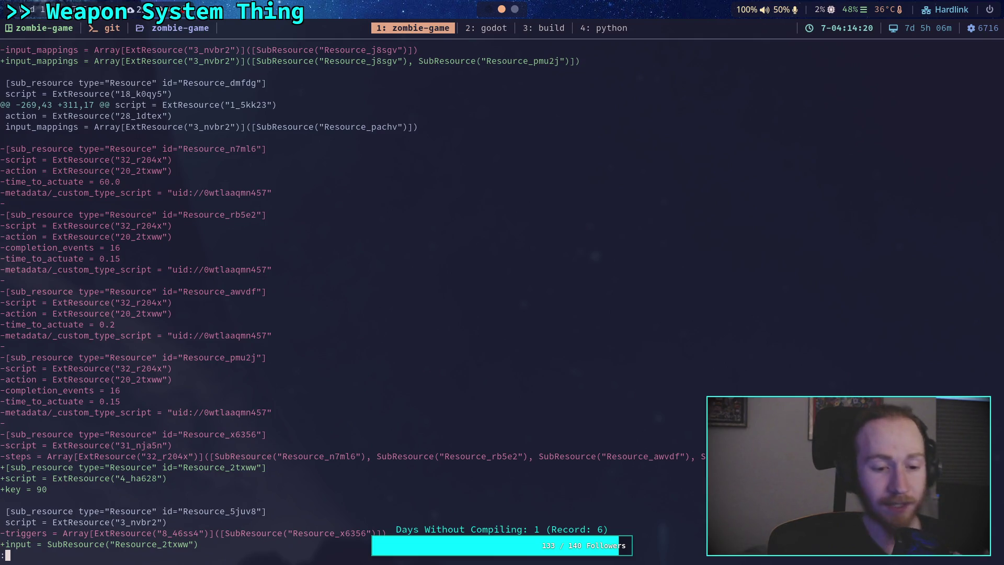
scroll(499, 298, down, 1)
scroll(499, 297, down, 14)
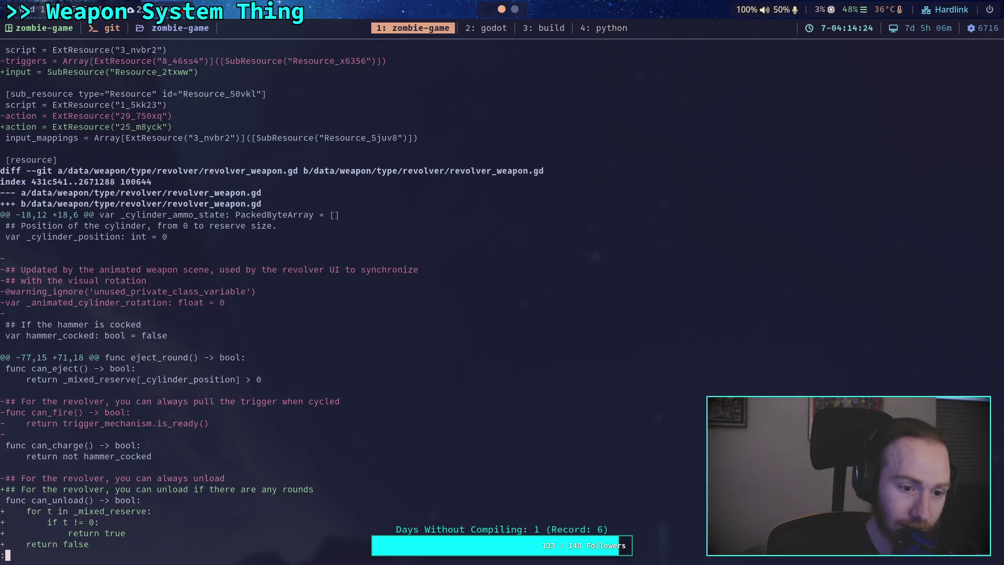
scroll(499, 297, down, 6)
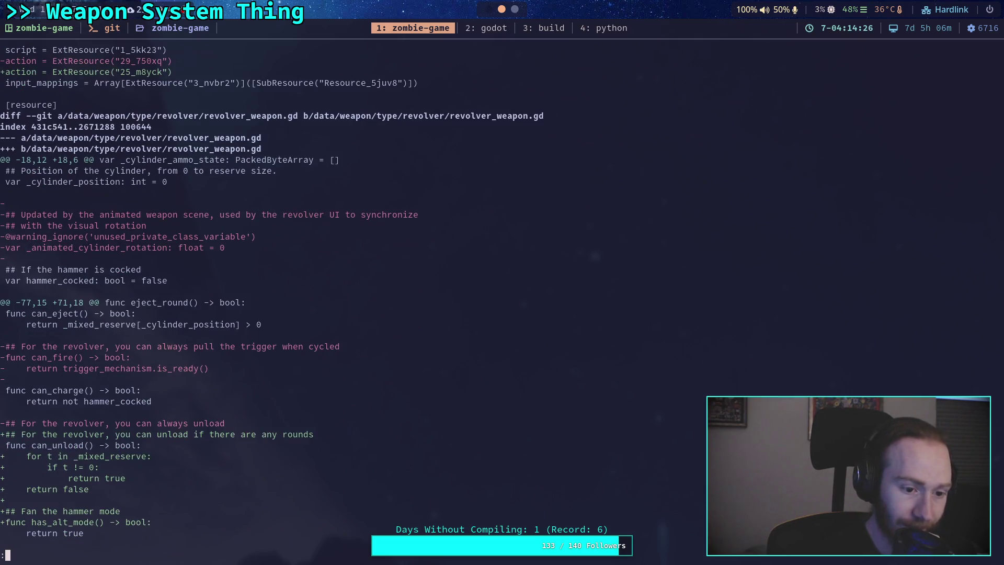
scroll(499, 298, down, 1)
scroll(499, 298, up, 4)
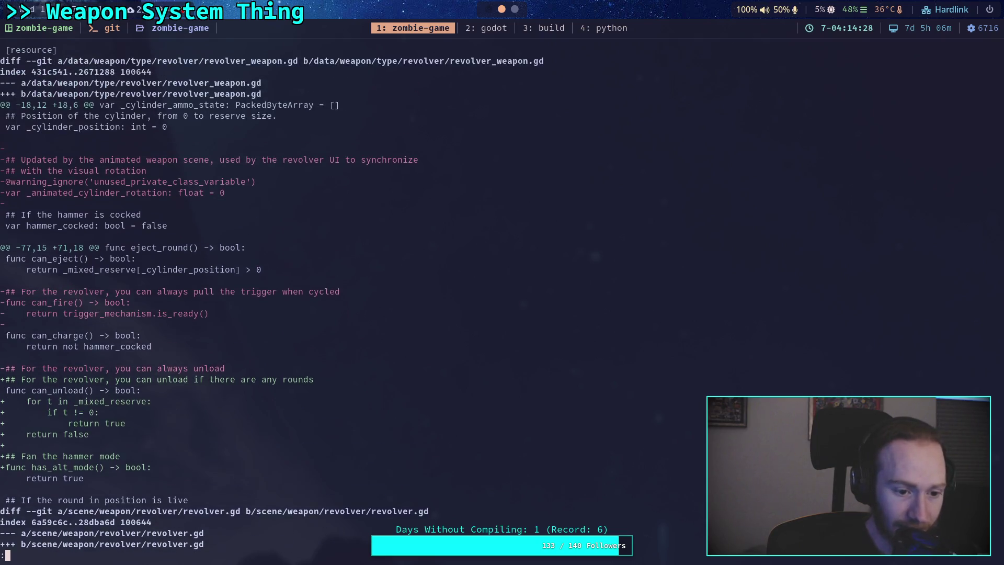
scroll(498, 298, up, 20)
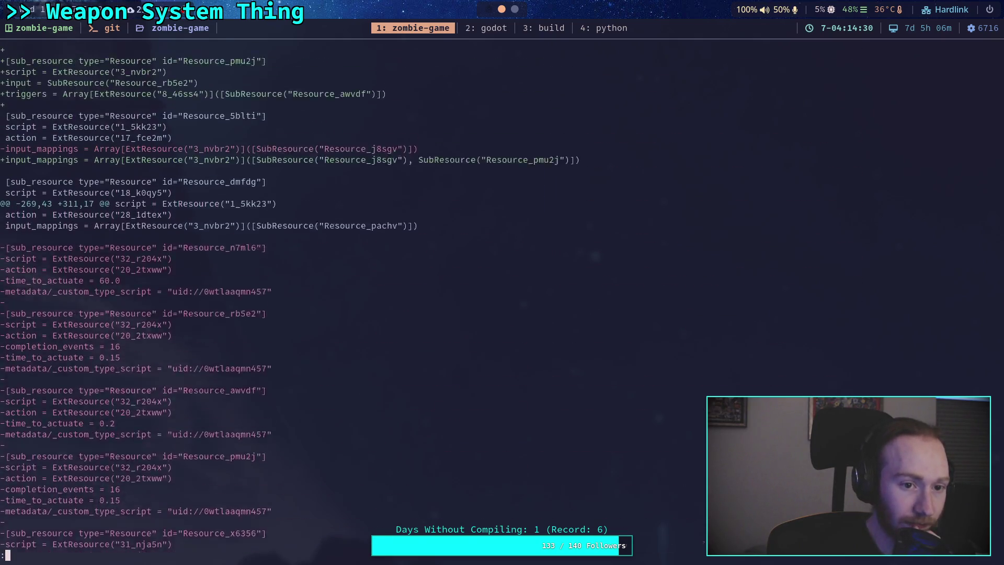
scroll(499, 297, up, 5)
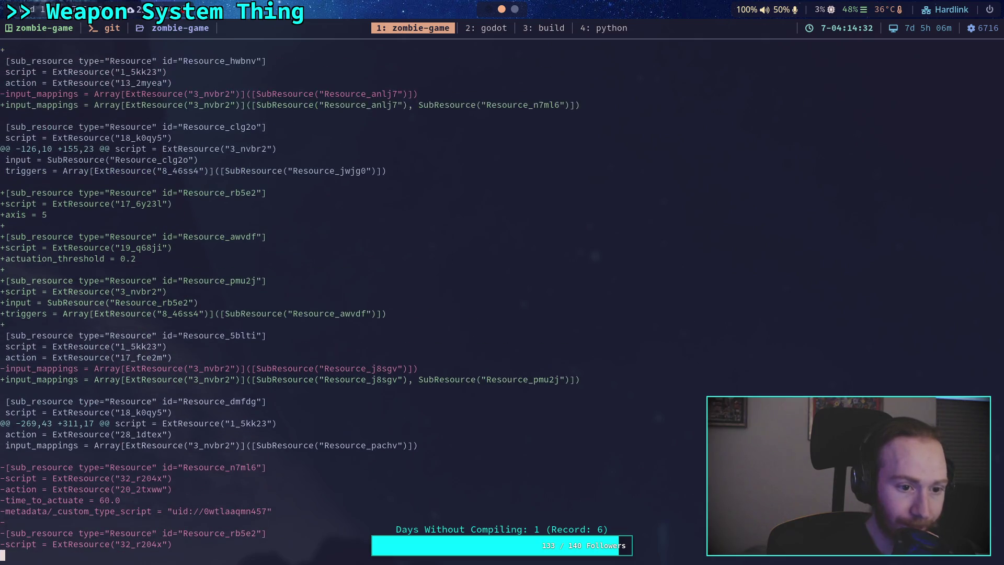
scroll(499, 297, up, 1)
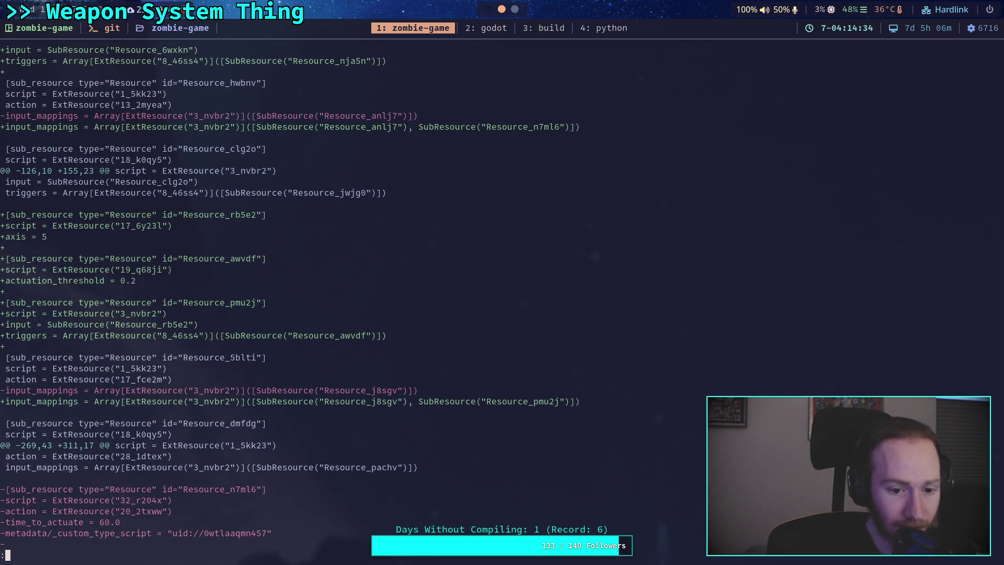
scroll(499, 297, up, 11)
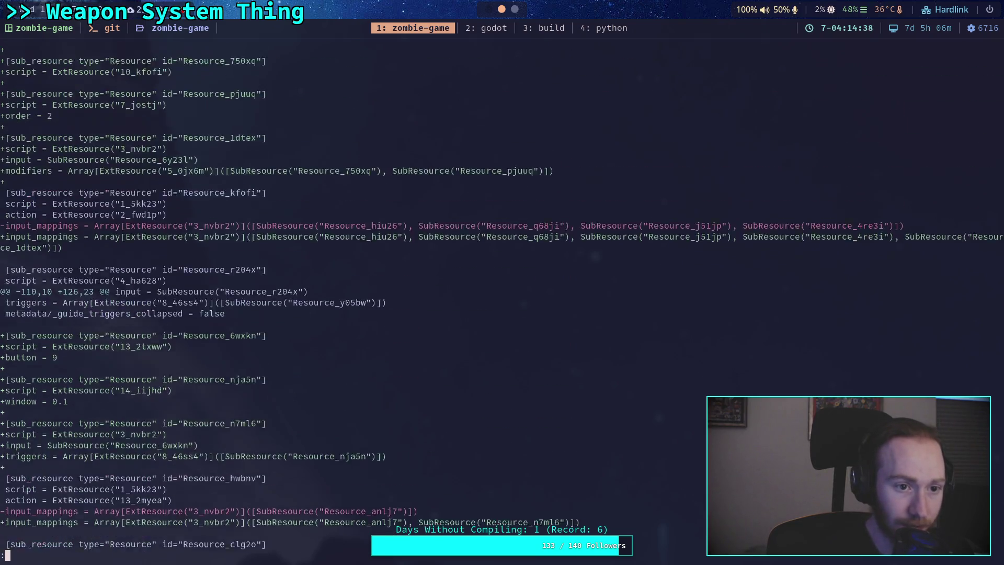
scroll(499, 297, up, 7)
scroll(364, 304, up, 5)
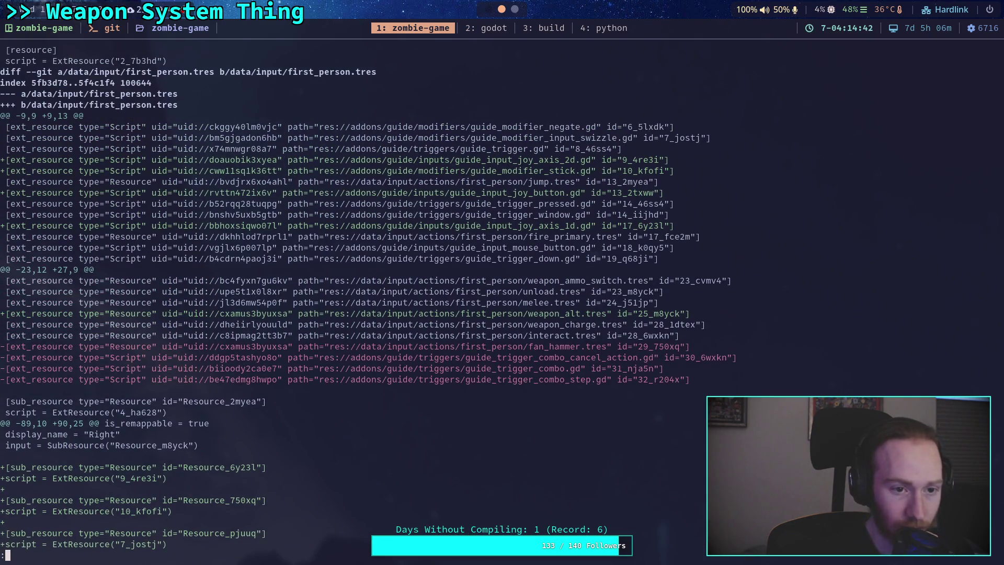
scroll(363, 298, up, 3)
scroll(363, 298, down, 6)
scroll(364, 298, down, 20)
scroll(364, 298, down, 9)
Quit the pager, rerun git status, and page through the full git diff again.
text(qgit sta)
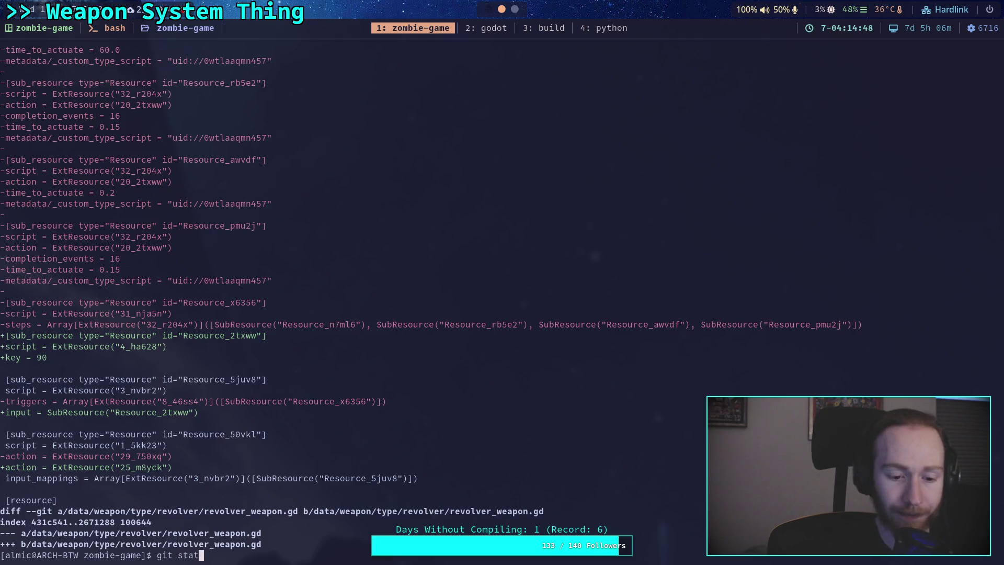
text(tus)
key(Return)
text(git )
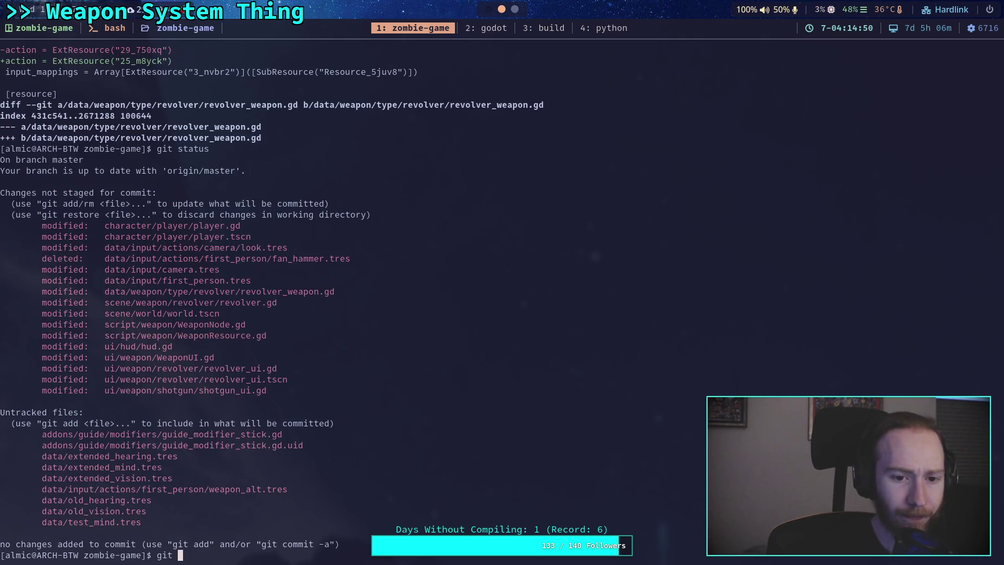
text(diff)
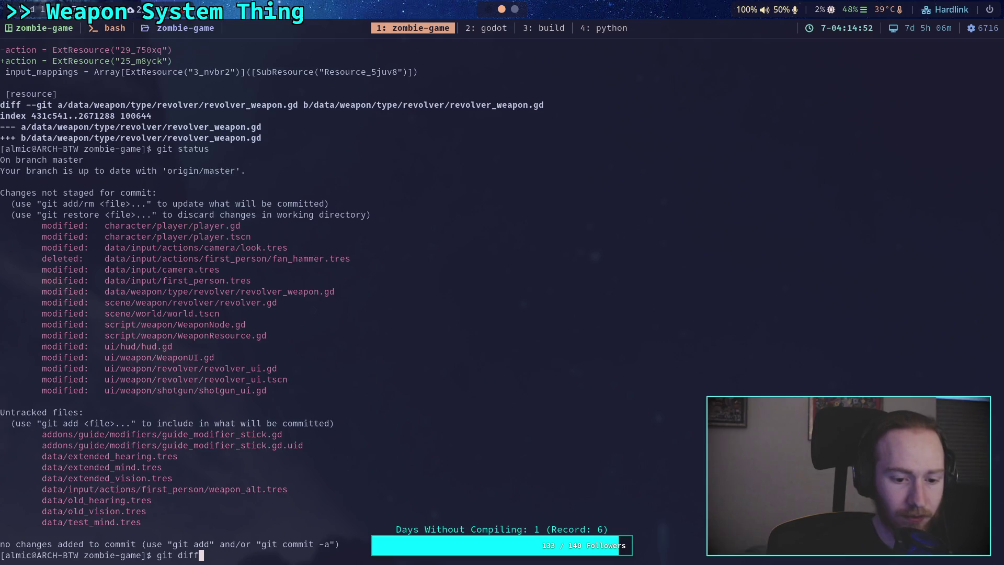
key(Return)
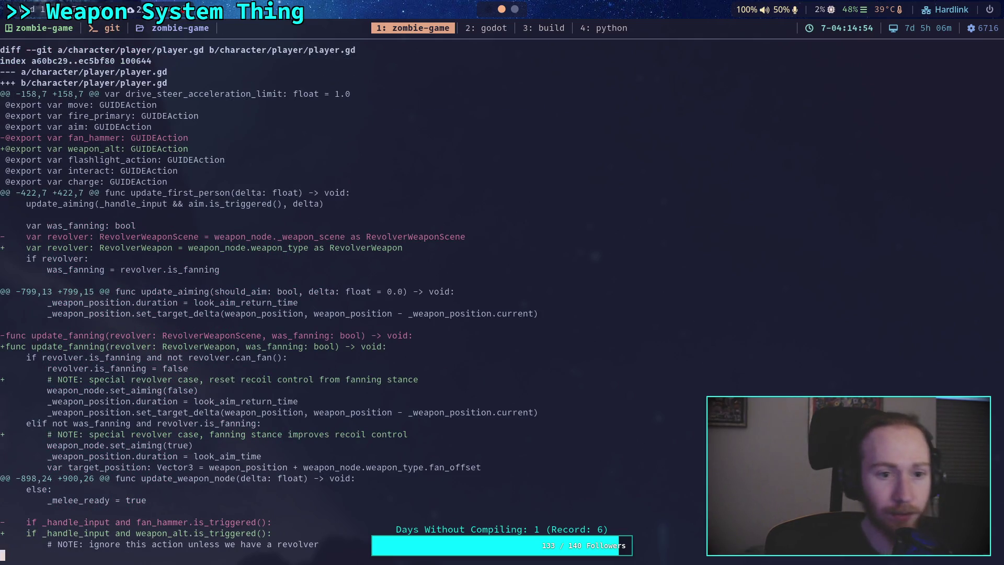
key(space)
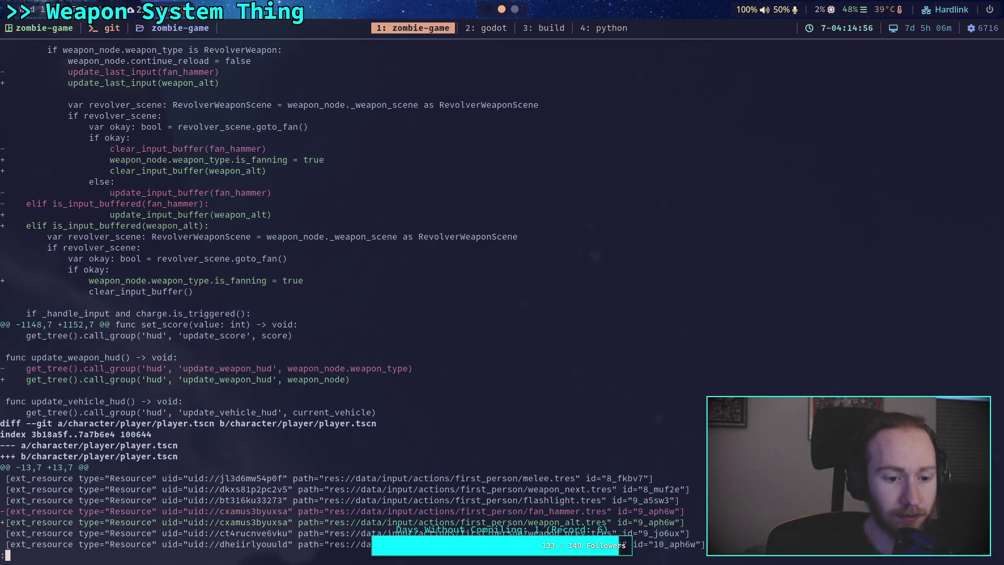
key(space)
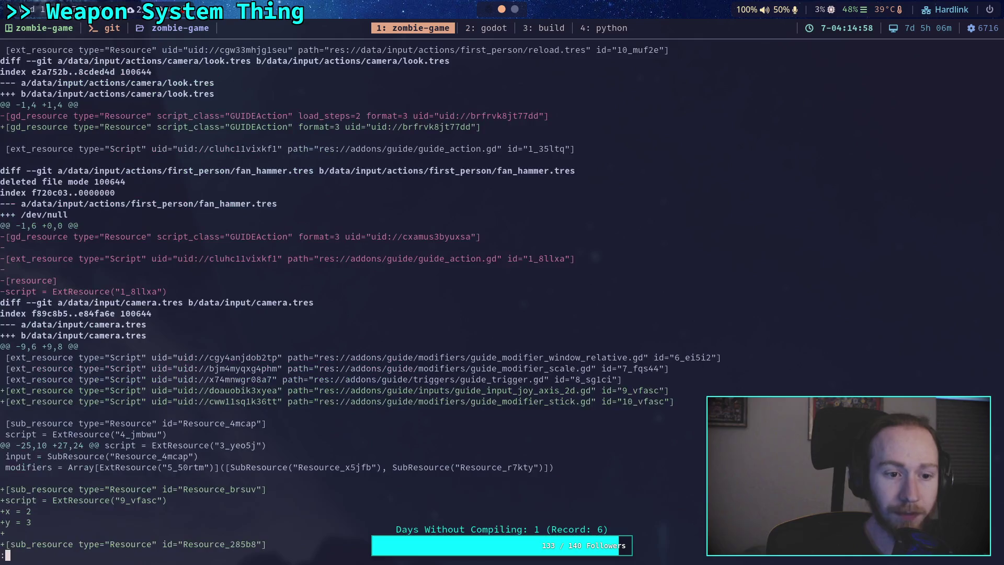
key(q)
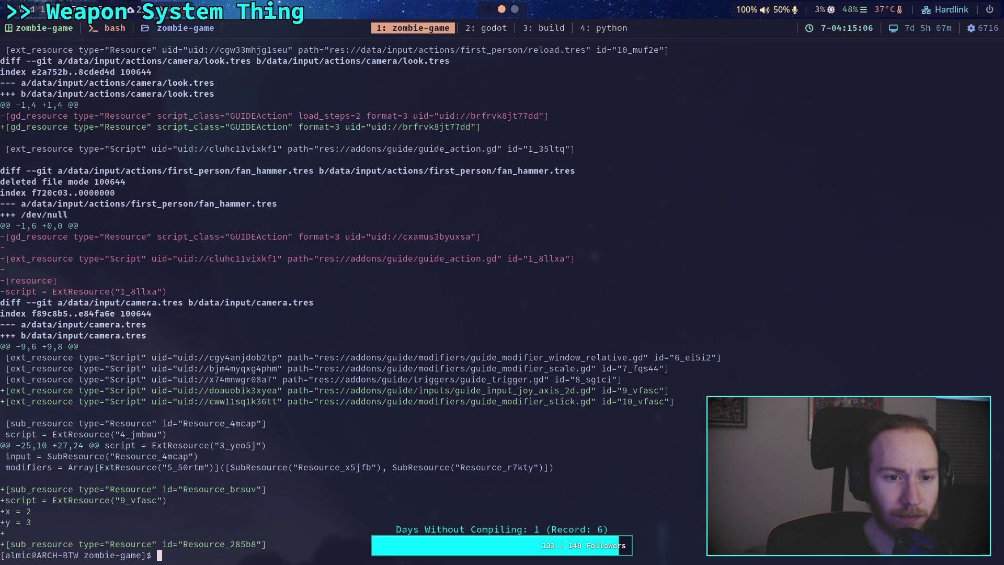
text(git )
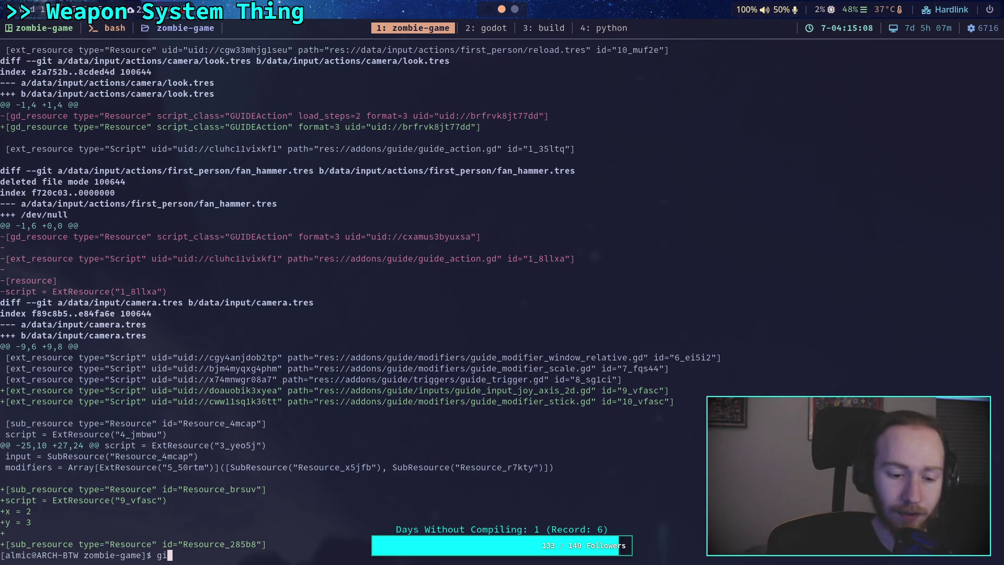
text(add addons/in)
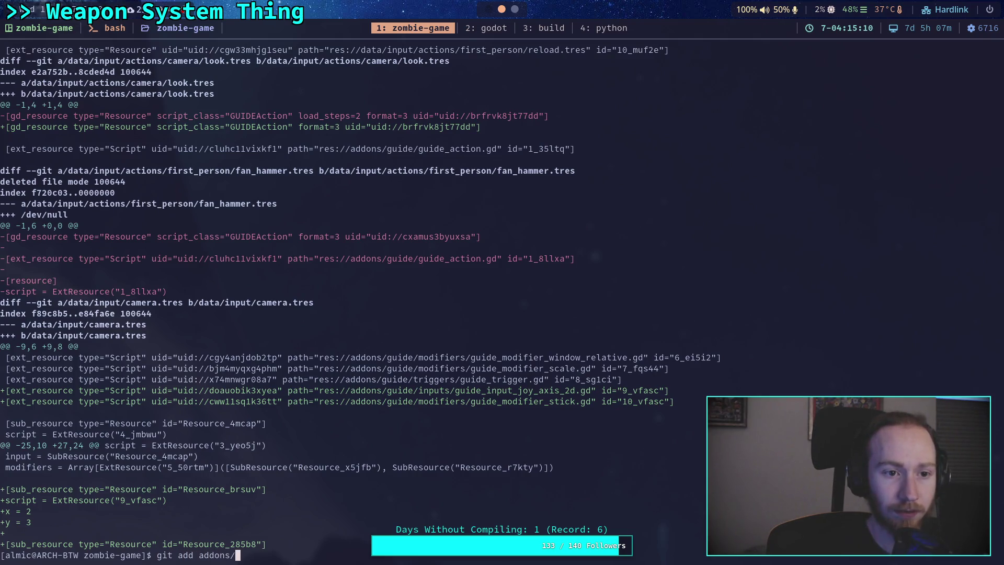
Stage data/input/actions/camera/look.tres with git add.
key(BackSpace)
key(BackSpace)
key(BackSpace)
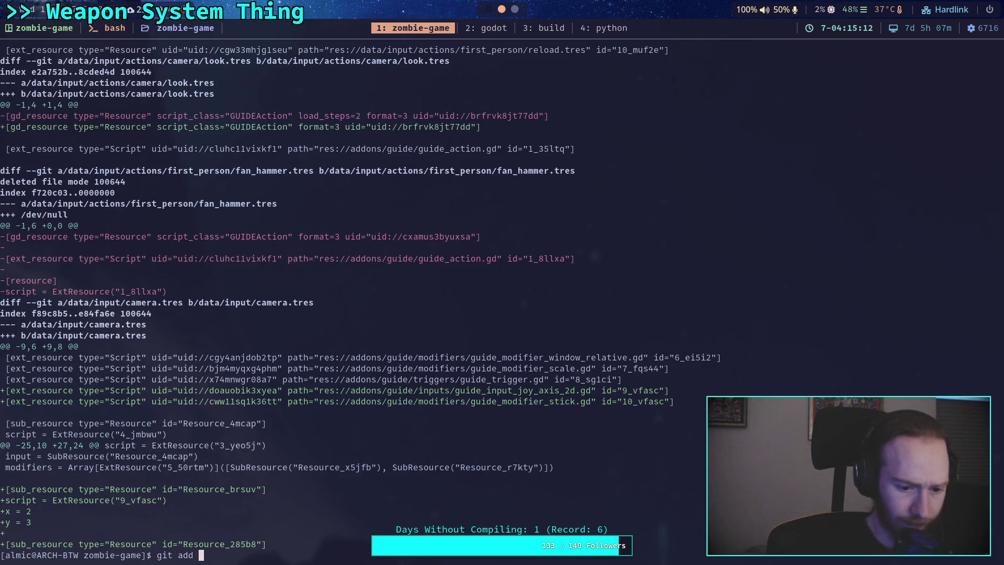
text(data/input/actions/)
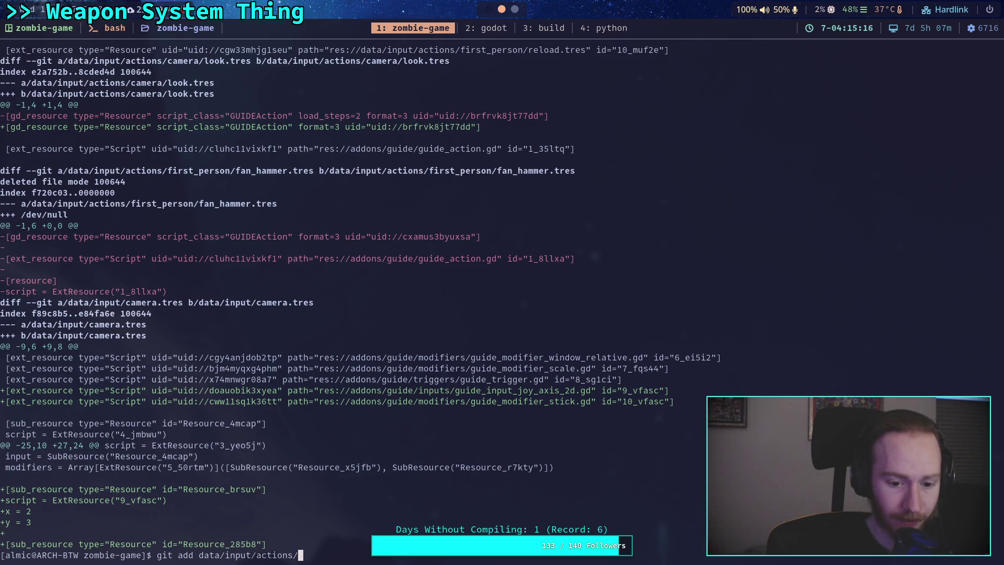
text(camera/look.tres)
key(Return)
Stage the deleted actions/first_person/fan_hammer.tres and data/input/camera.tres.
text(git add )
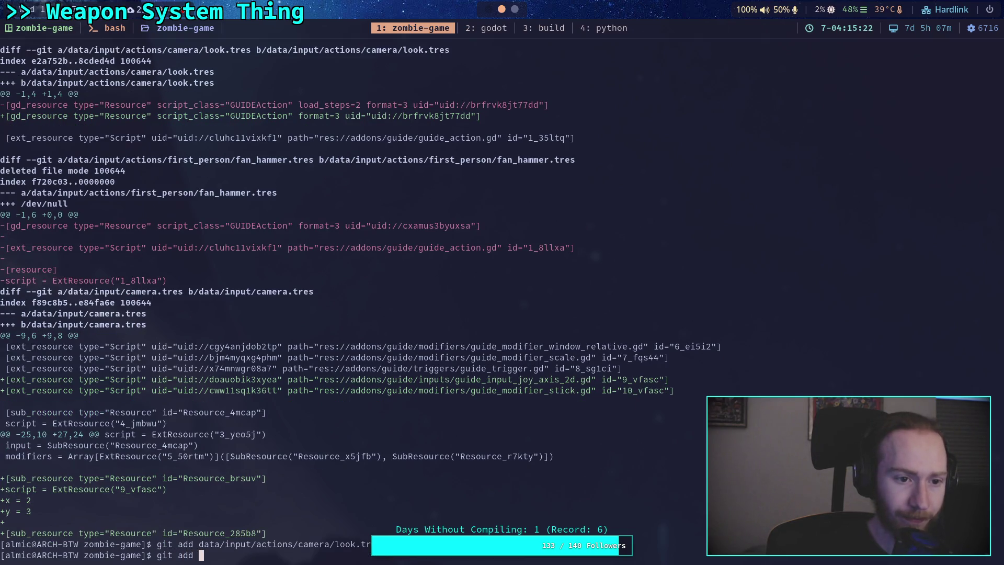
text(ad)
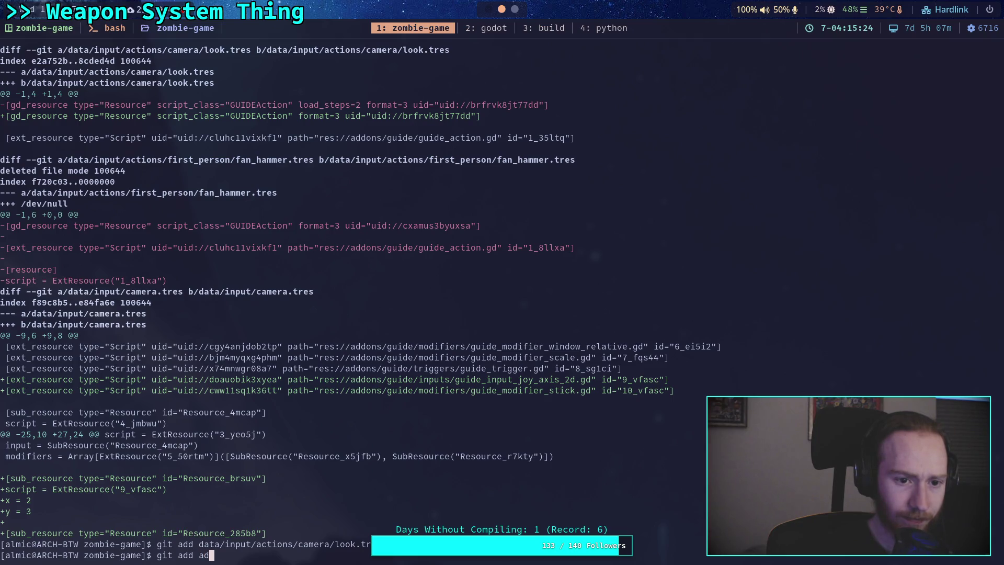
key(BackSpace)
key(BackSpace)
text(da)
key(Tab)
text(in)
key(Tab)
text(actions/first_person/)
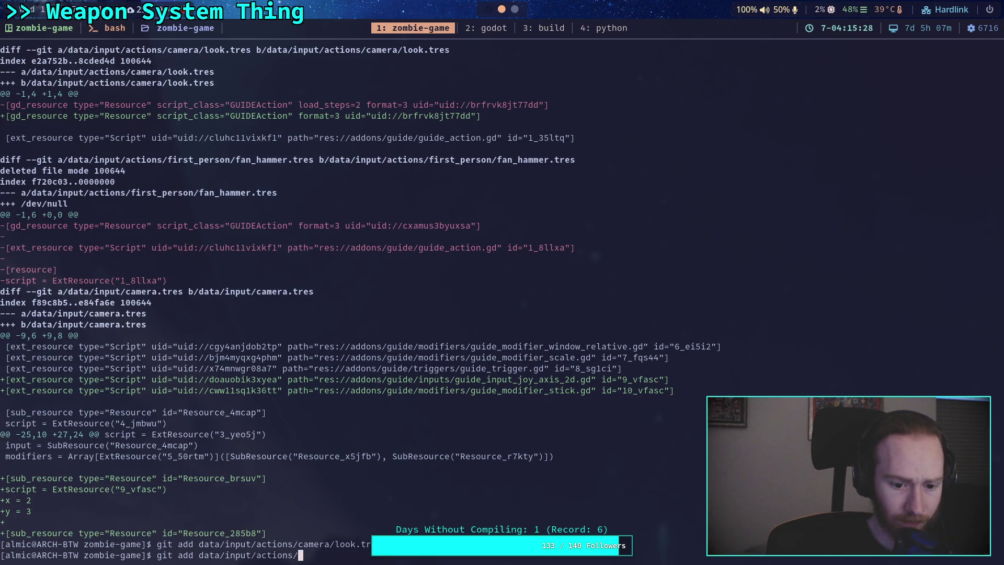
text(fan_hammer)
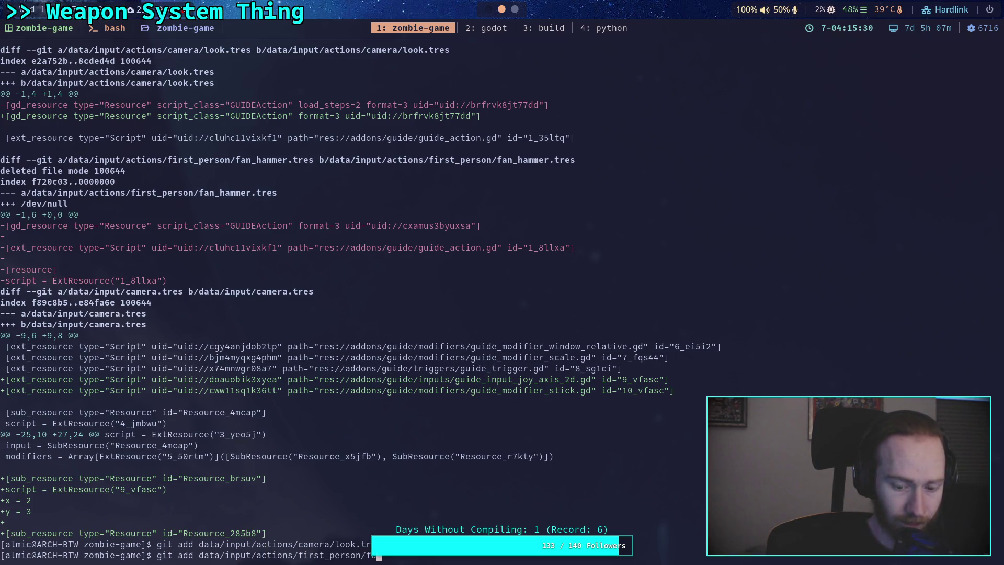
text(.tres)
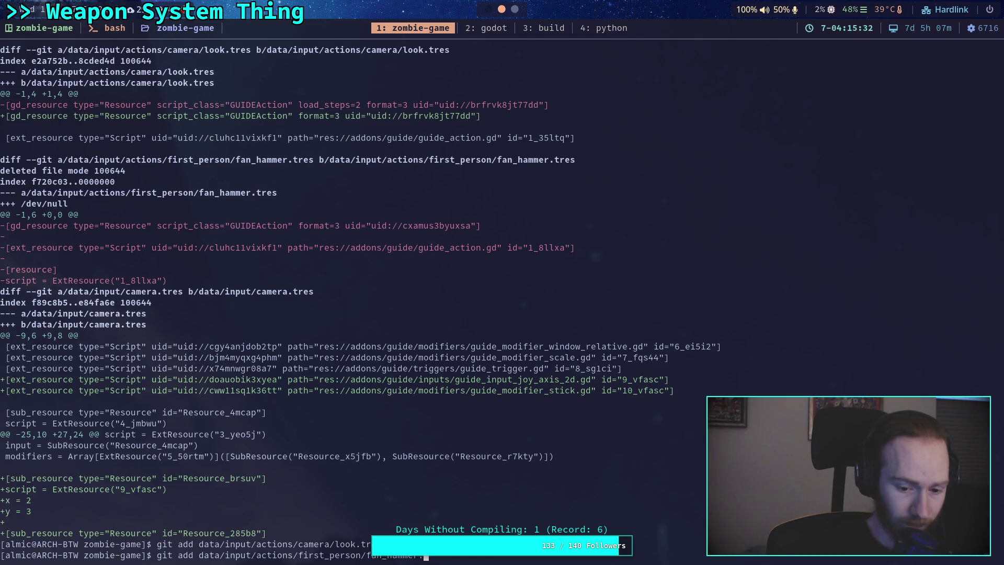
key(Return)
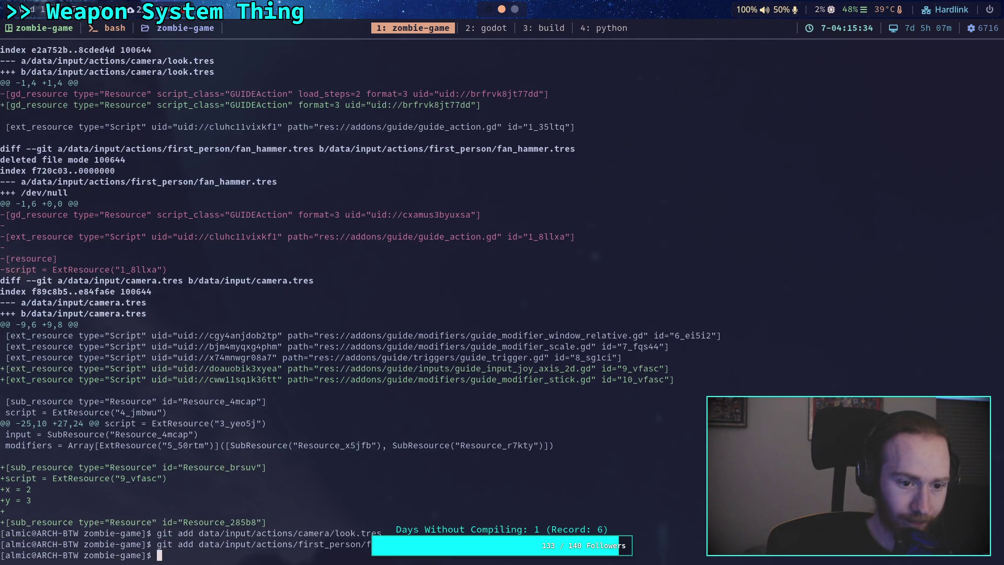
text(git add )
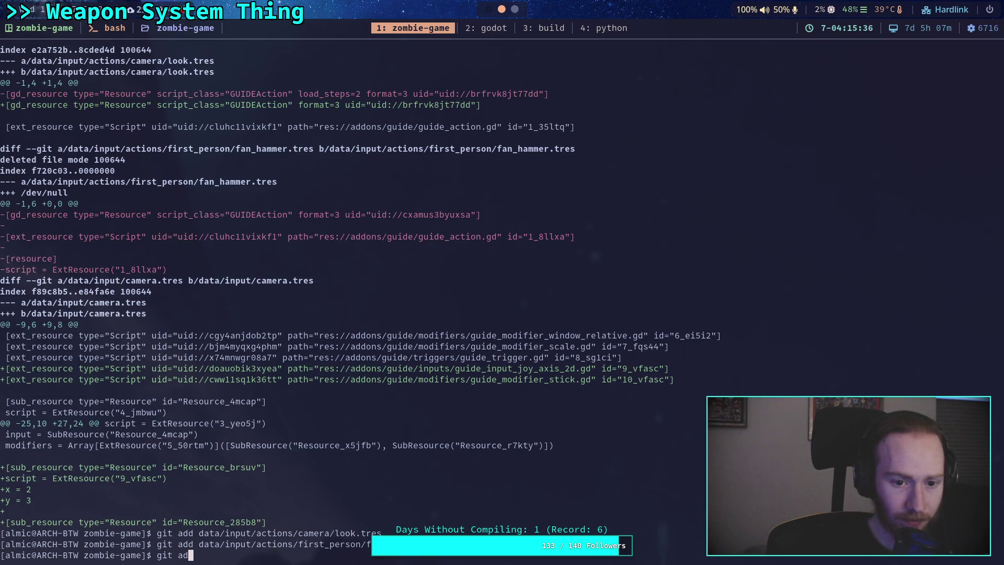
text(data/input/)
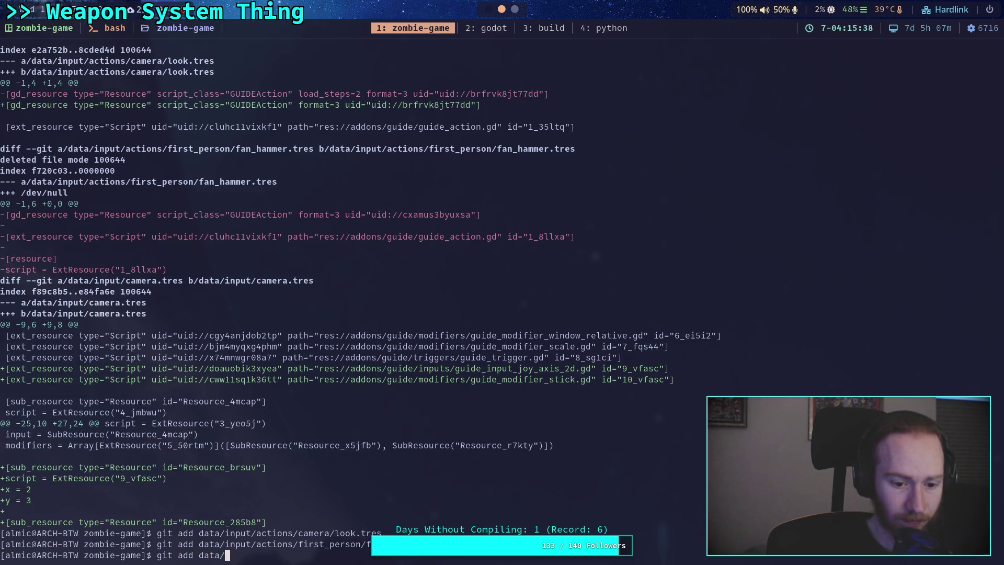
text(camera.tres)
key(Return)
Page through the remaining git diff to the first_person.tres changes.
text(git diff)
key(Return)
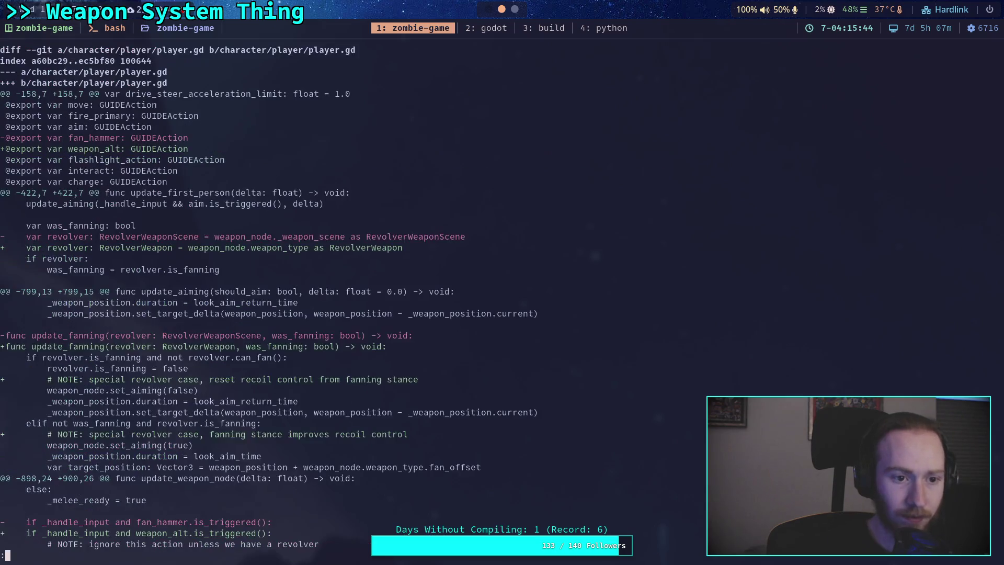
key(space)
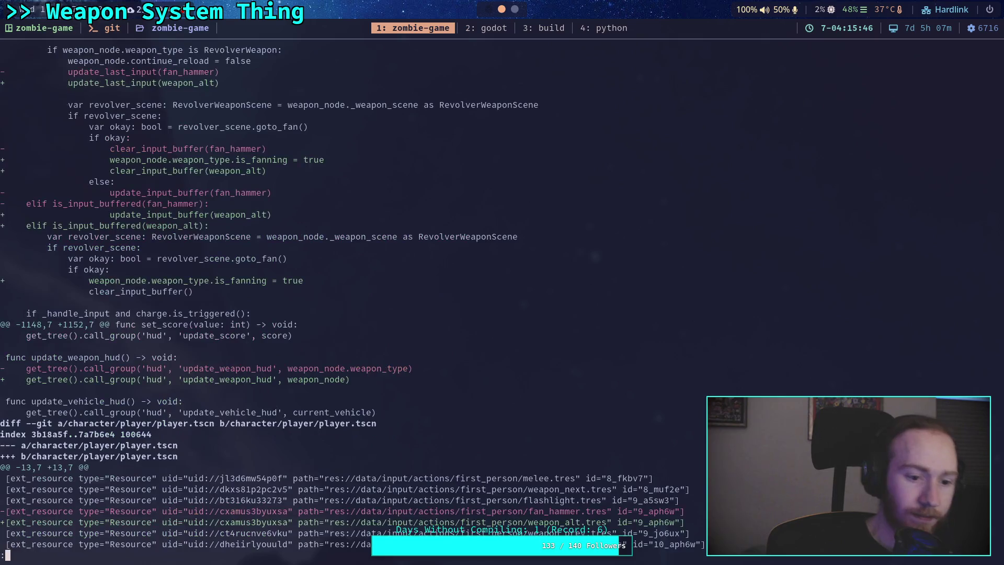
key(space)
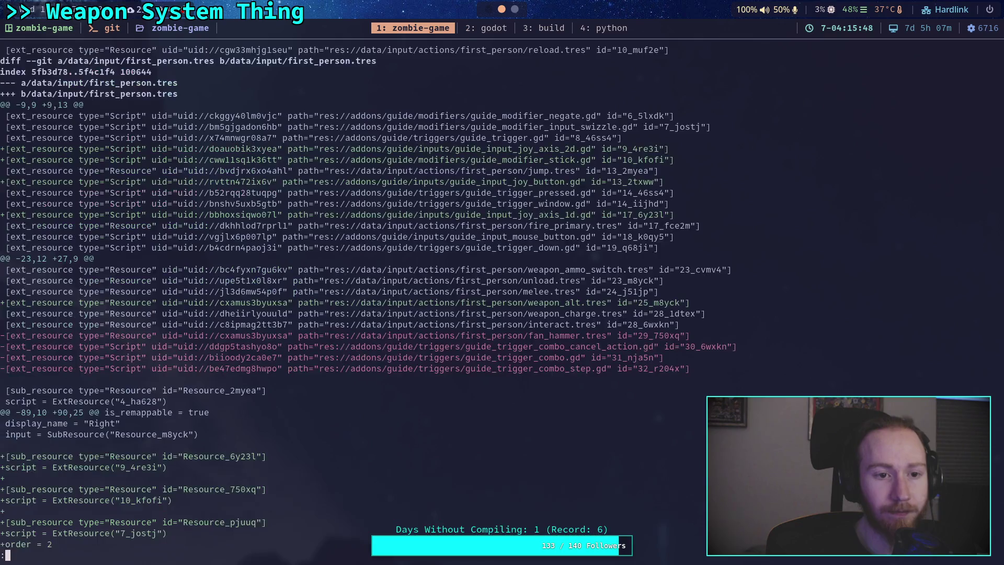
key(space)
key(b)
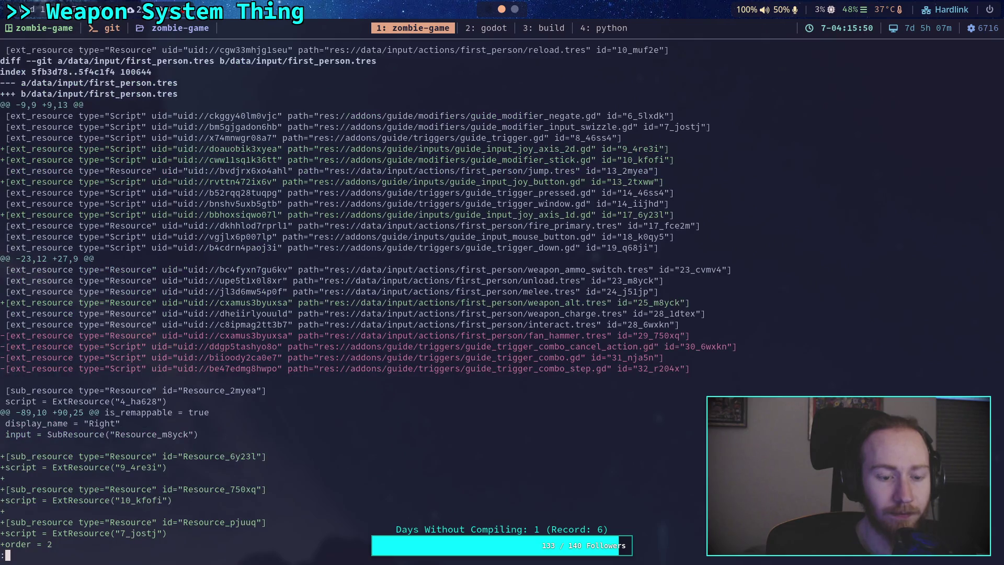
Stage data/input/first_person.tres and confirm the staged files with git status.
text(qgit ad)
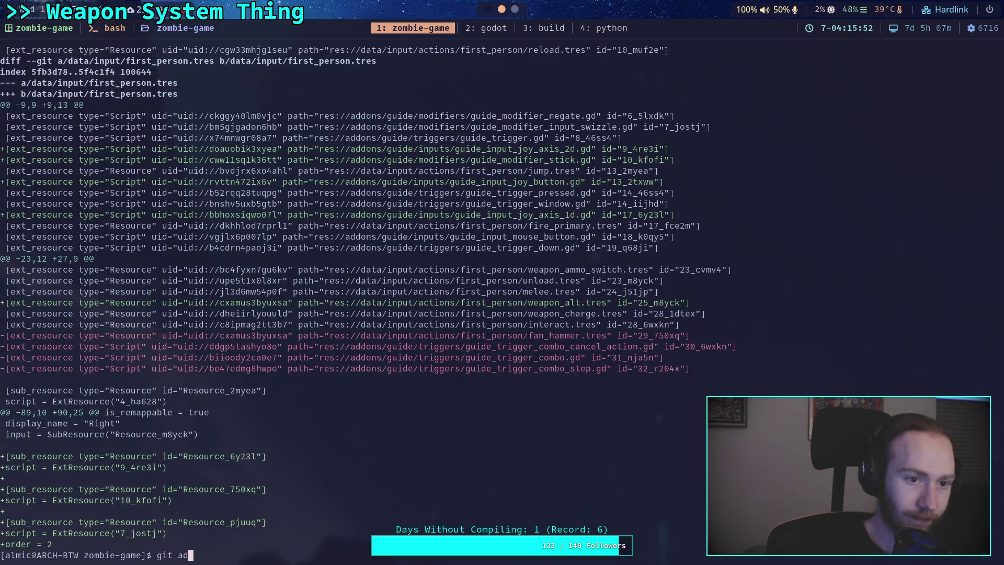
text(d data/input/fi)
key(Tab)
key(Return)
text(git status)
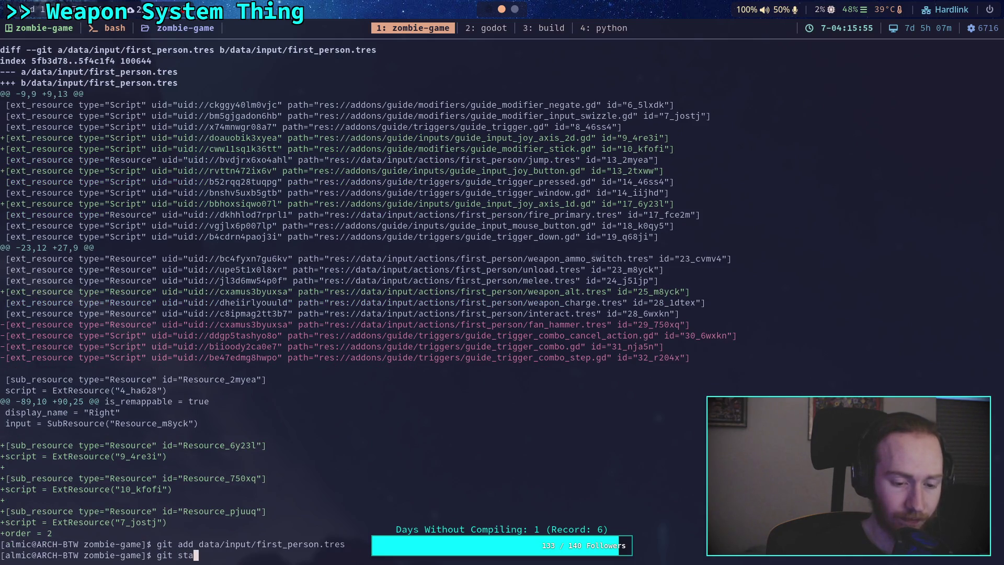
key(Return)
Page through the unstaged diff, including revolver_ui and shotgun_ui.gd changes, to the end and quit.
text(git )
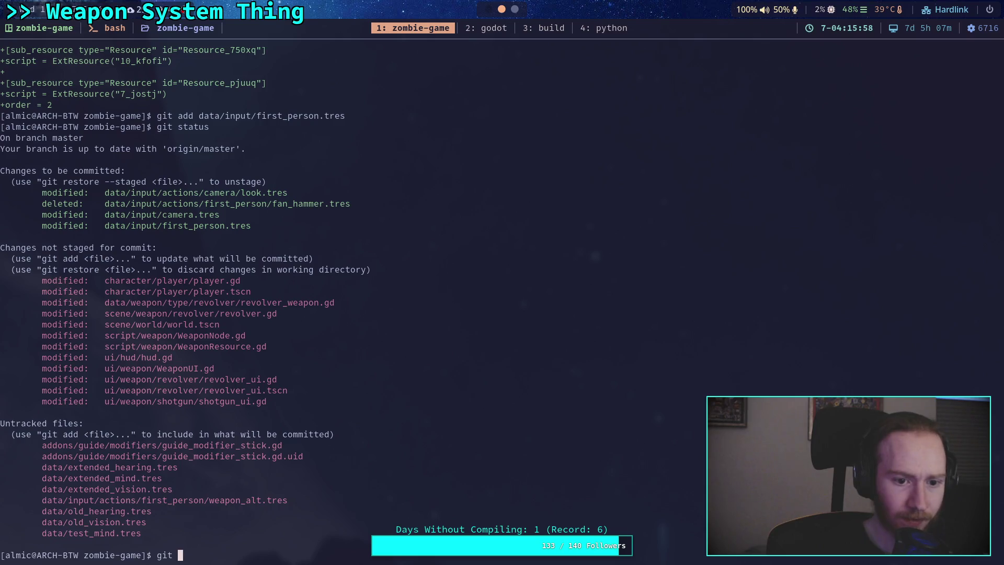
text(diff)
key(Return)
scroll(502, 293, down, 15)
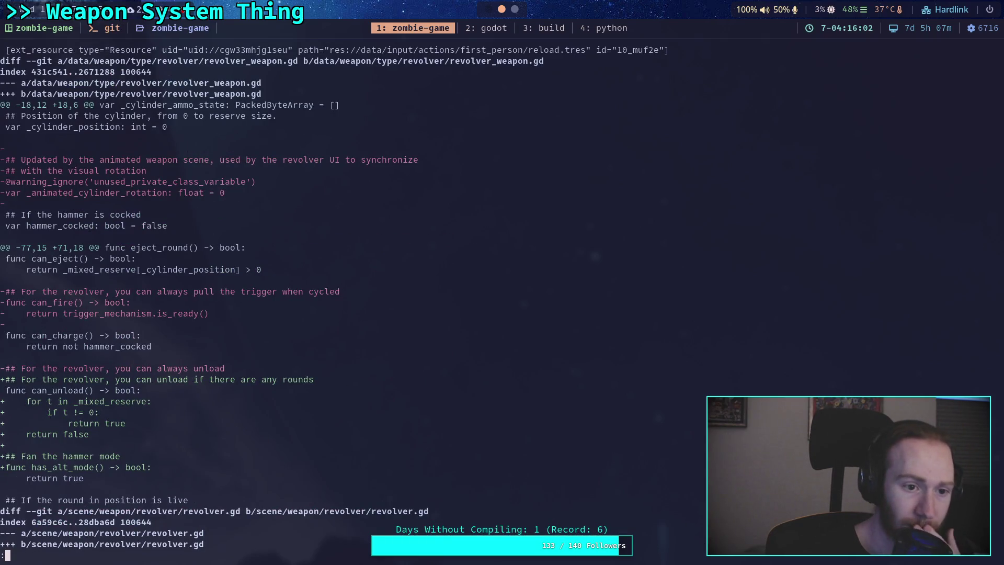
scroll(501, 293, down, 15)
scroll(501, 293, down, 15)
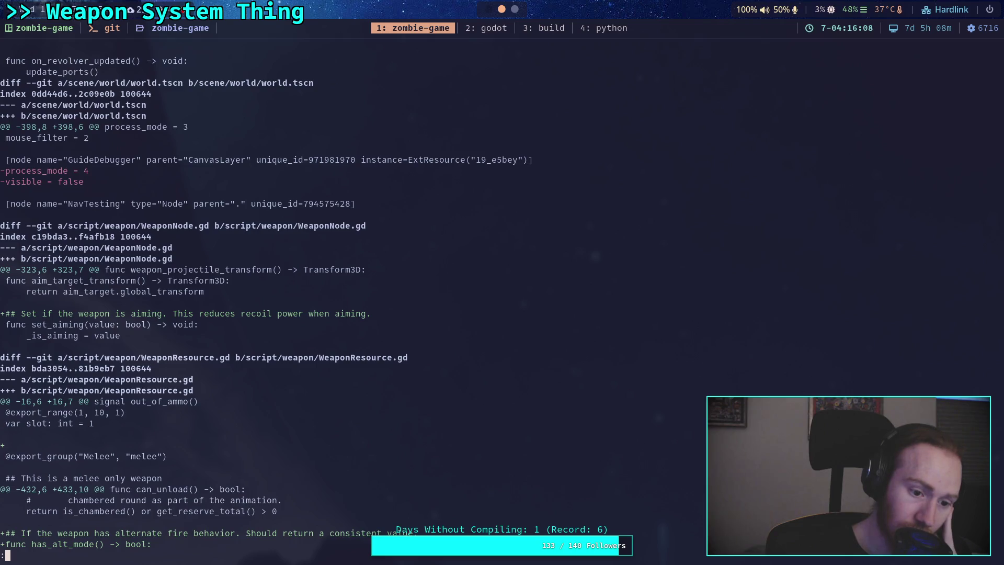
scroll(502, 293, up, 15)
scroll(503, 292, down, 20)
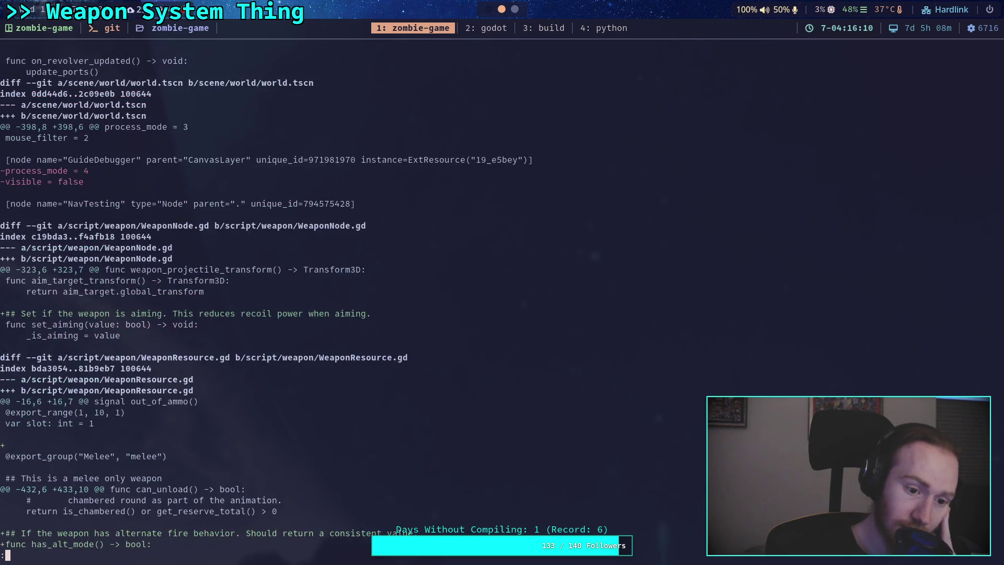
key(space)
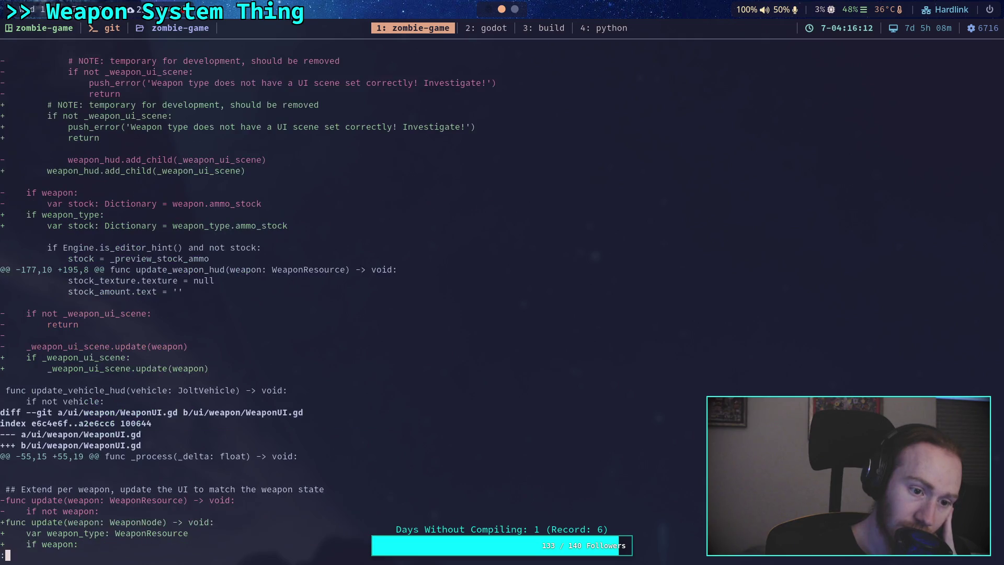
key(space)
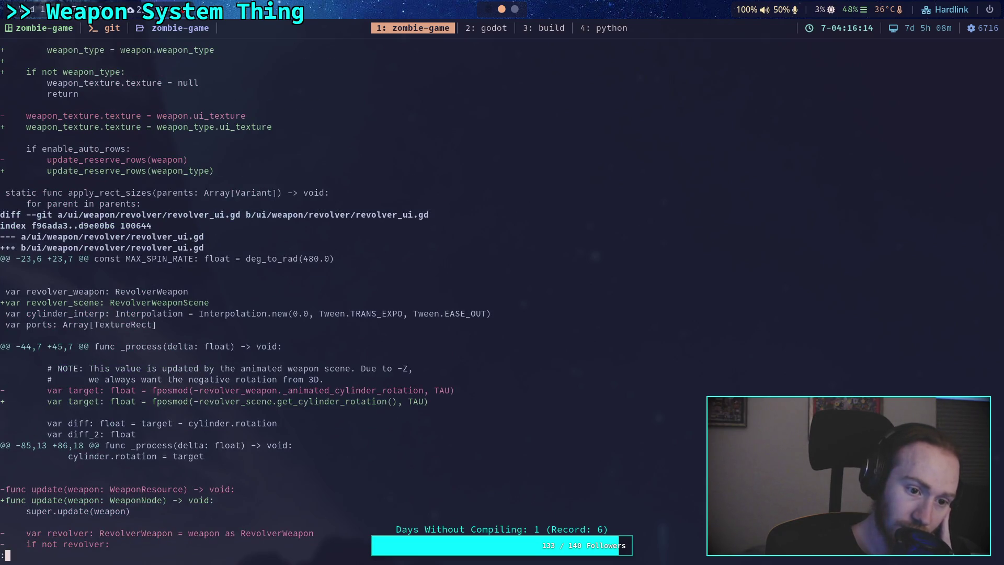
key(space)
key(space)
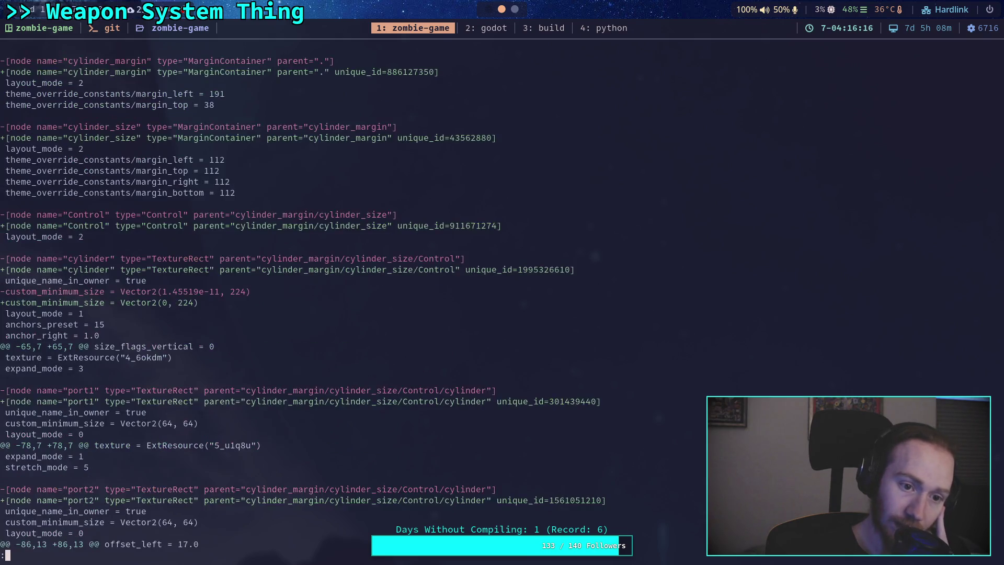
key(space)
key(space)
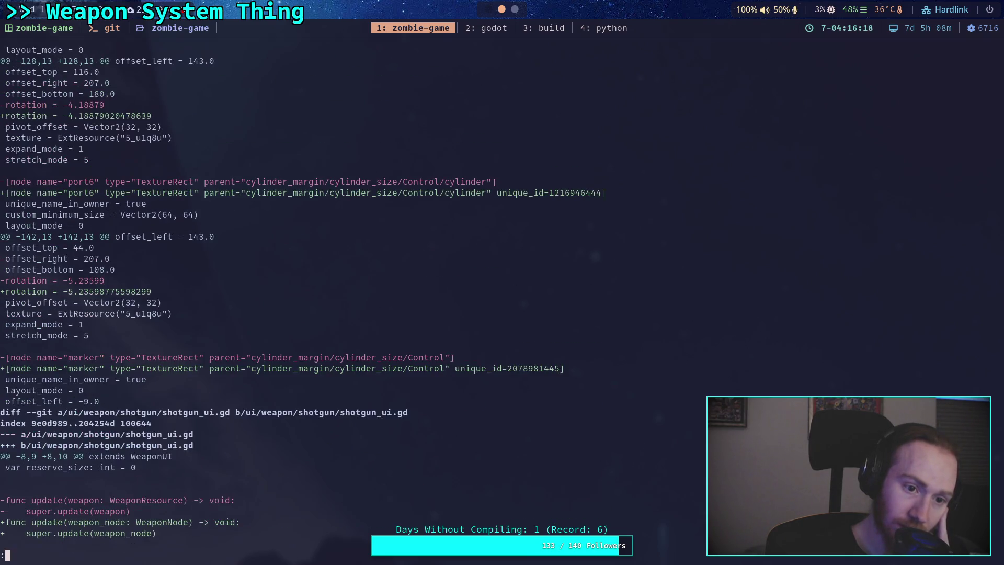
key(b)
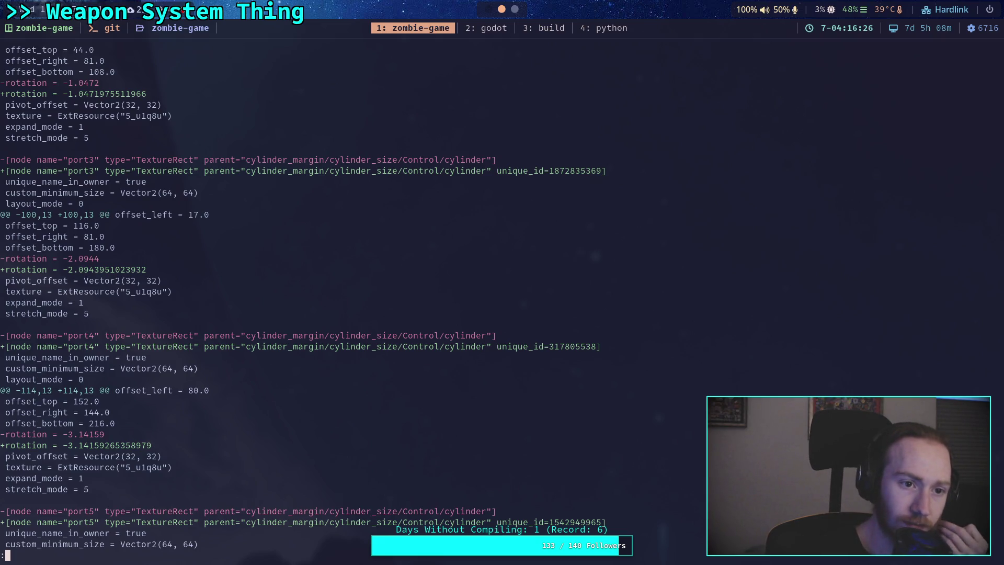
key(space)
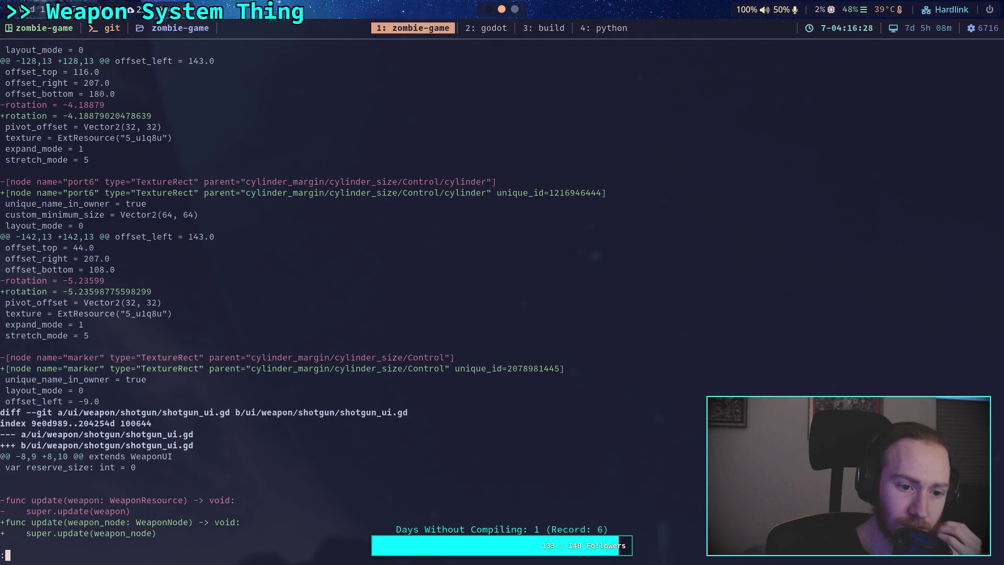
key(space)
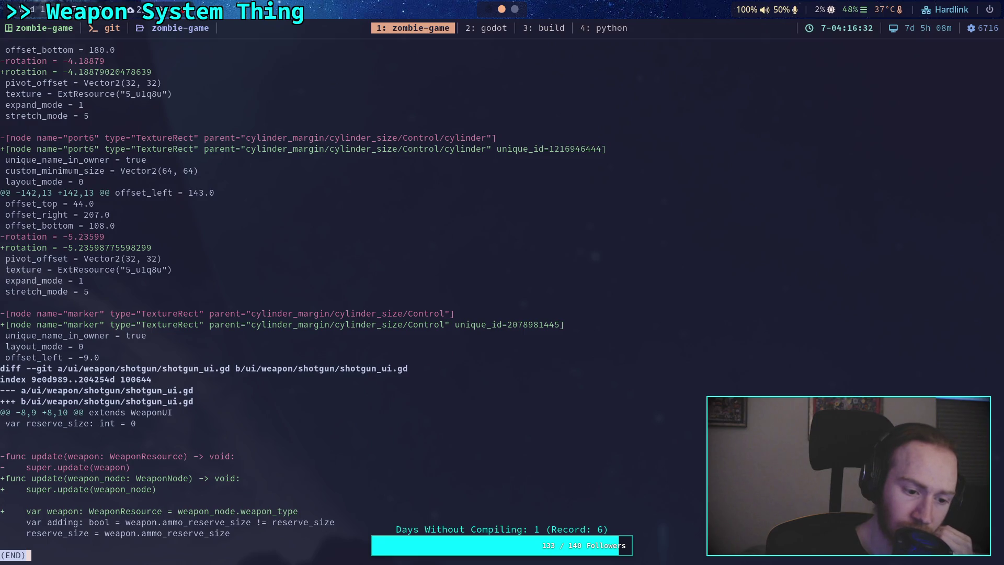
text(q)
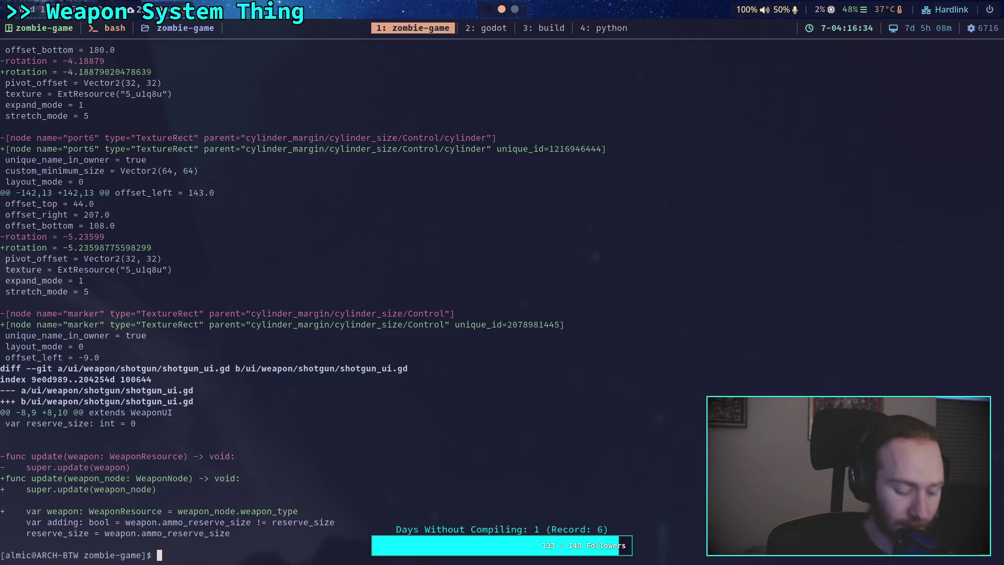
text(git status)
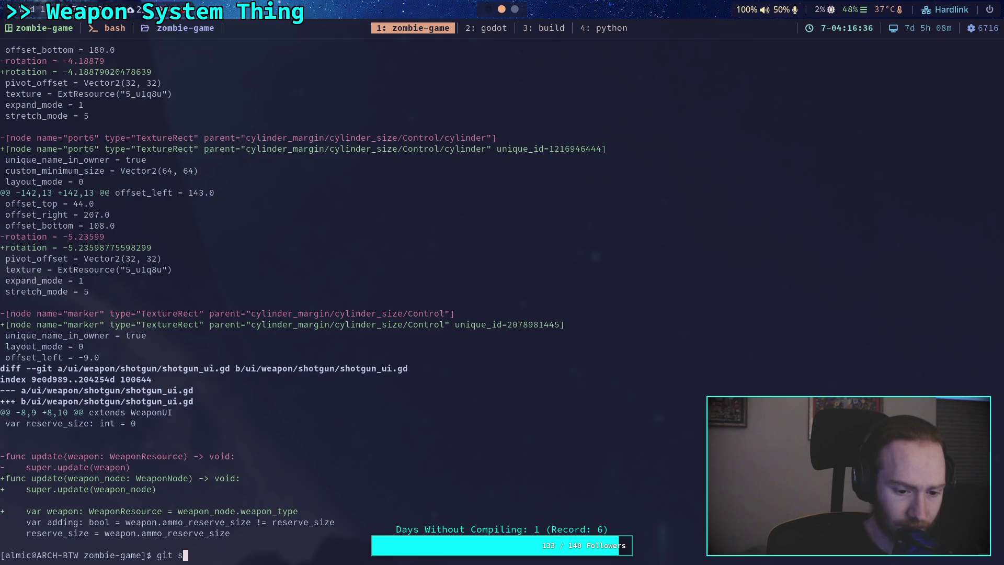
Stage the addons/guide/modifiers/ folder and confirm in git status that it is staged.
key(Return)
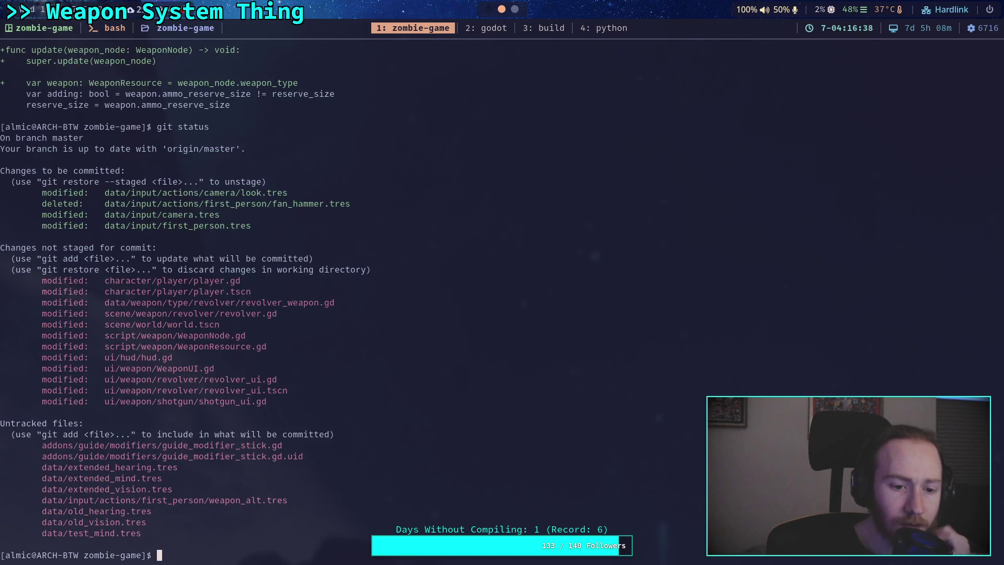
text(git add addons/guide/m)
key(Tab)
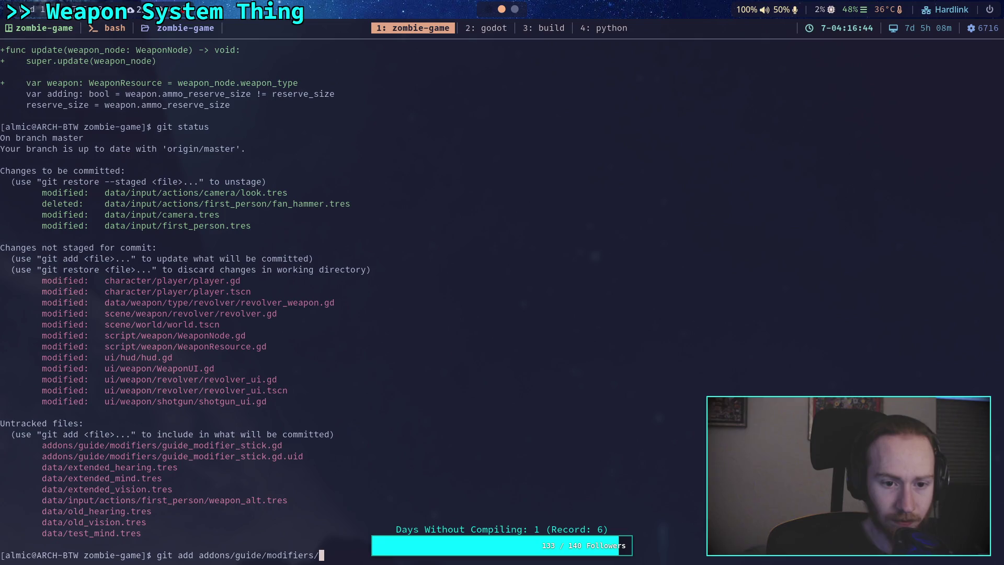
key(Return)
text(git status)
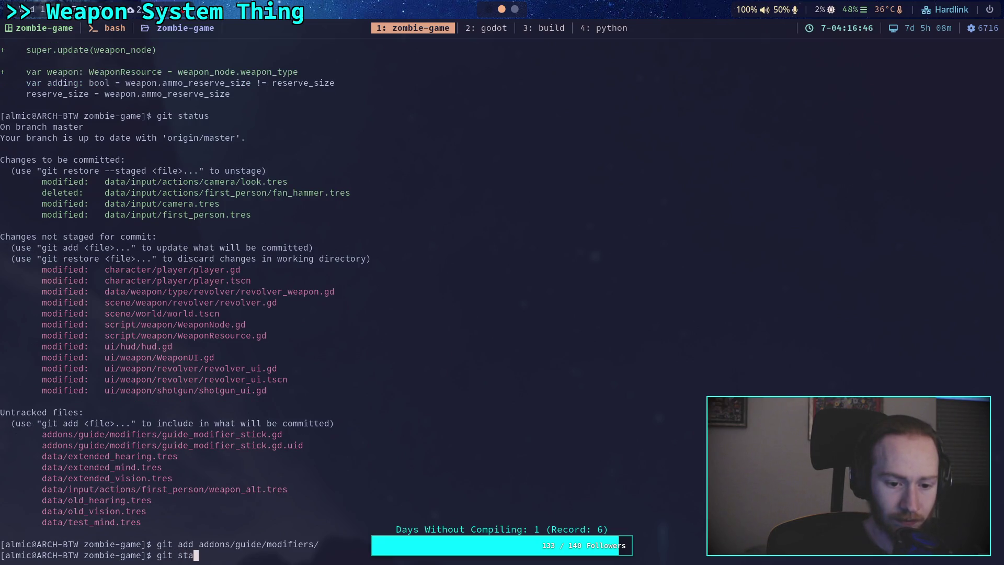
key(Return)
Build a git add path to data/input/actions/first_person/weapon_ for the new action file.
text(git add addons/)
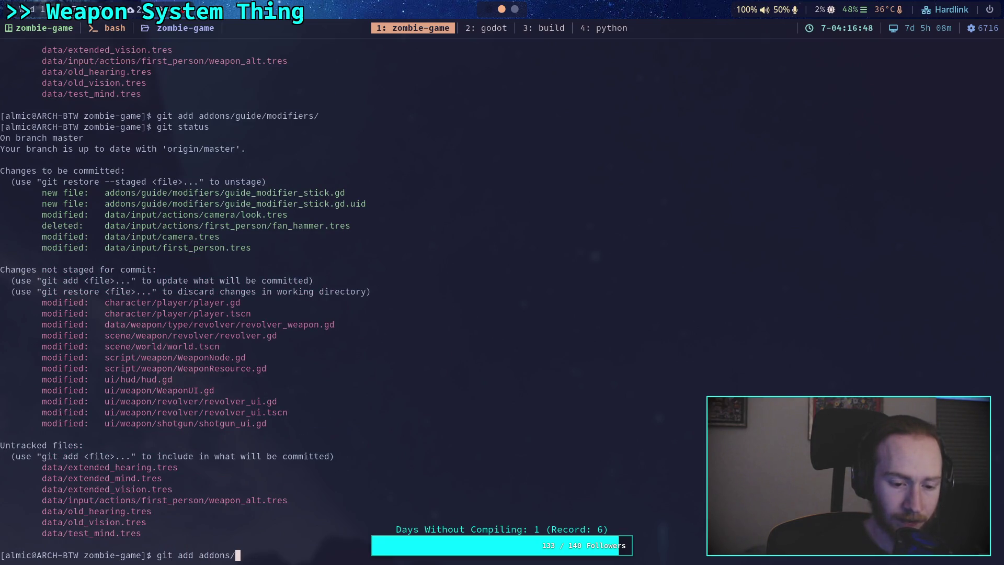
text(inp)
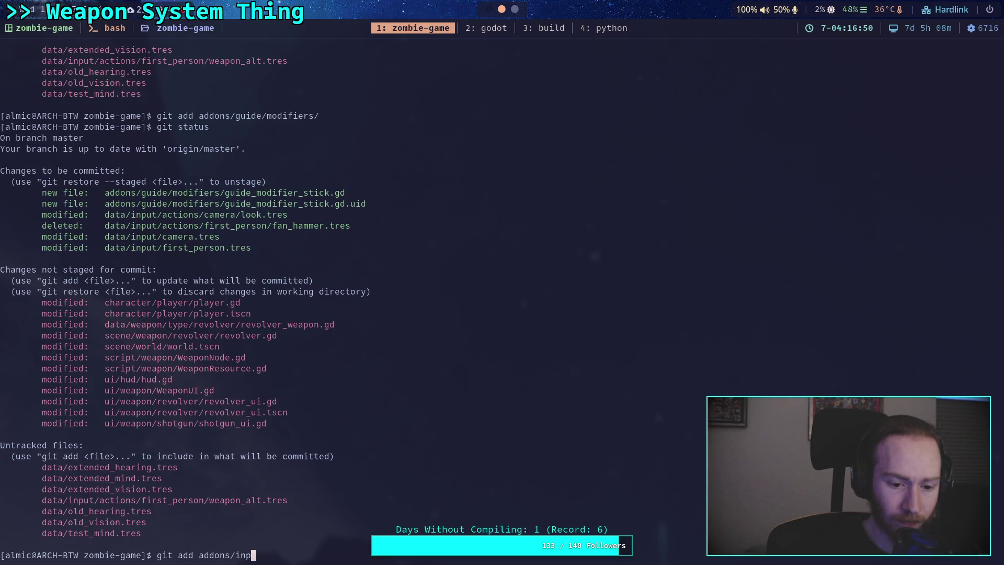
key(BackSpace)
key(BackSpace)
key(BackSpace)
text(data/u)
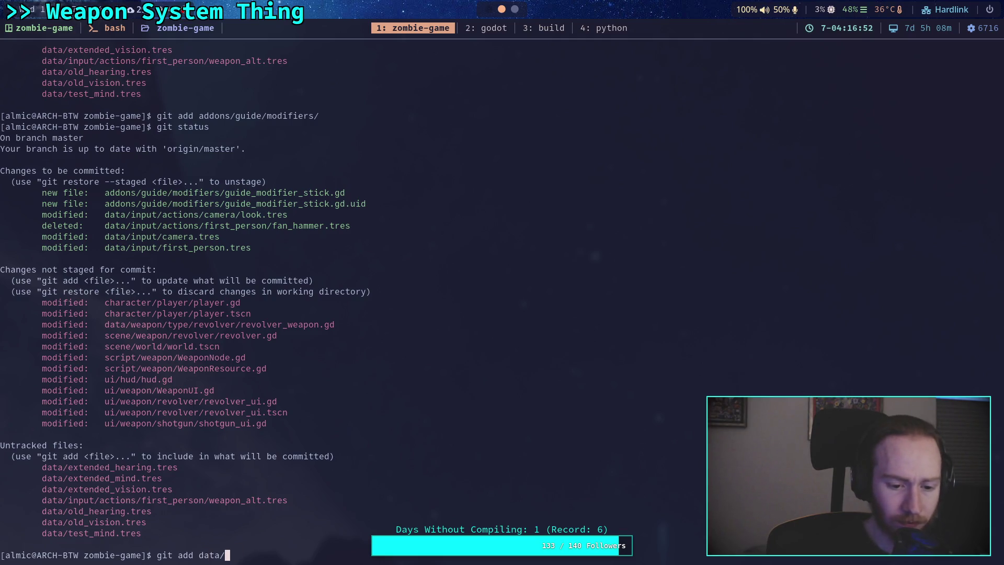
key(BackSpace)
text(i)
key(Tab)
text(ac)
key(Tab)
text(f)
key(Tab)
text(weapon_)
key(Return)
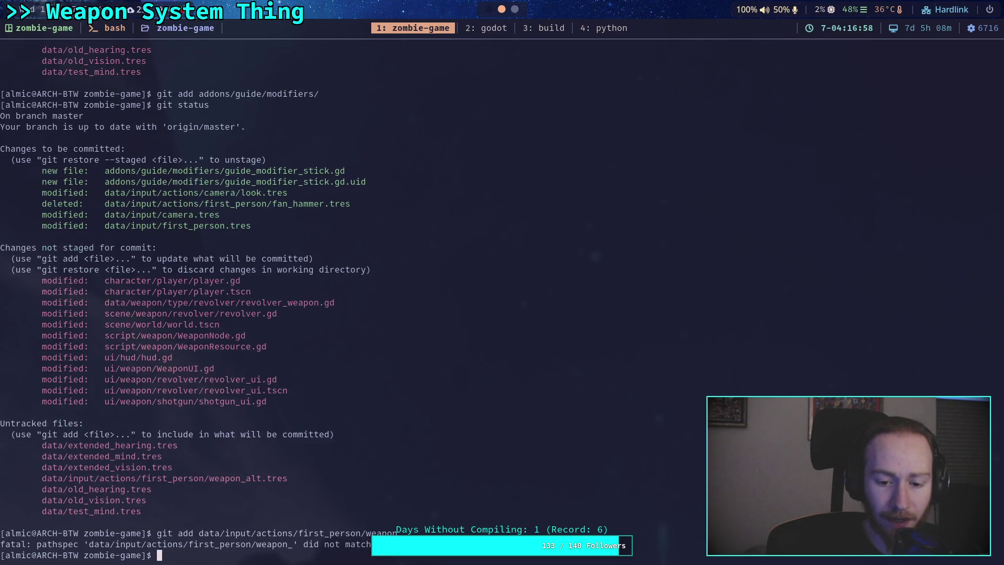
Stage weapon_alt.tres and confirm in git status that fan_hammer.tres shows as renamed.
key(Up)
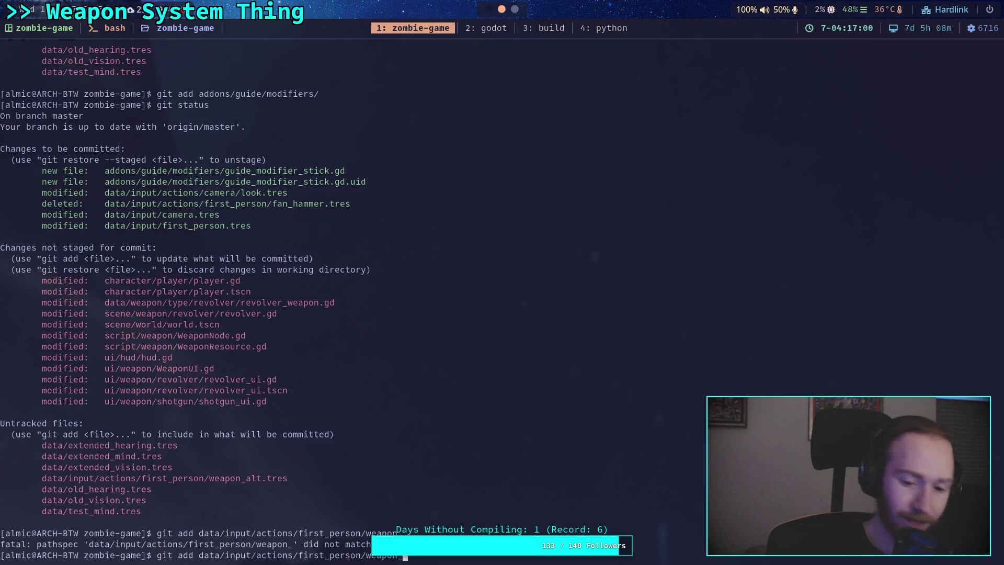
key(Tab)
key(Tab)
text(l)
key(Tab)
key(Return)
text(git status)
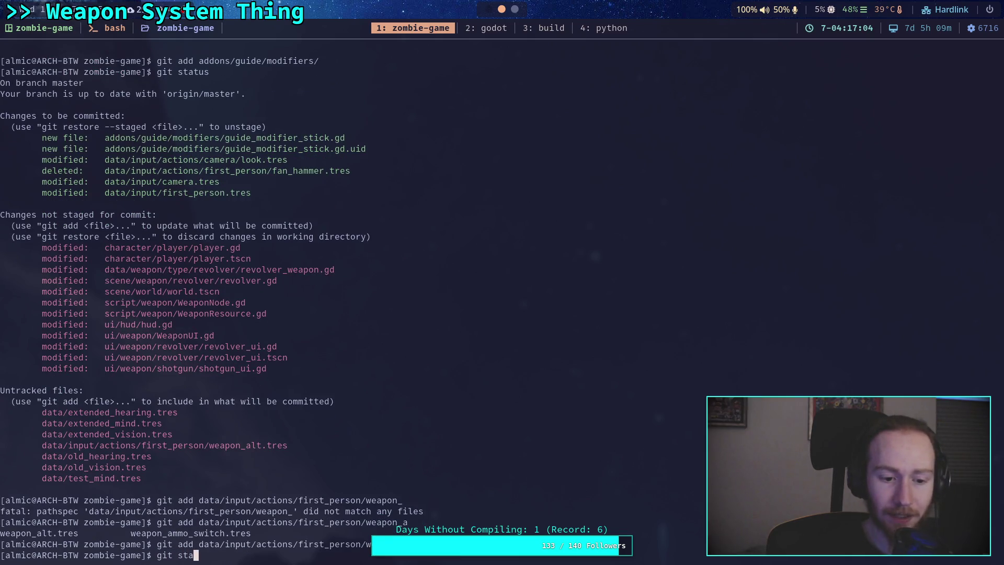
key(Return)
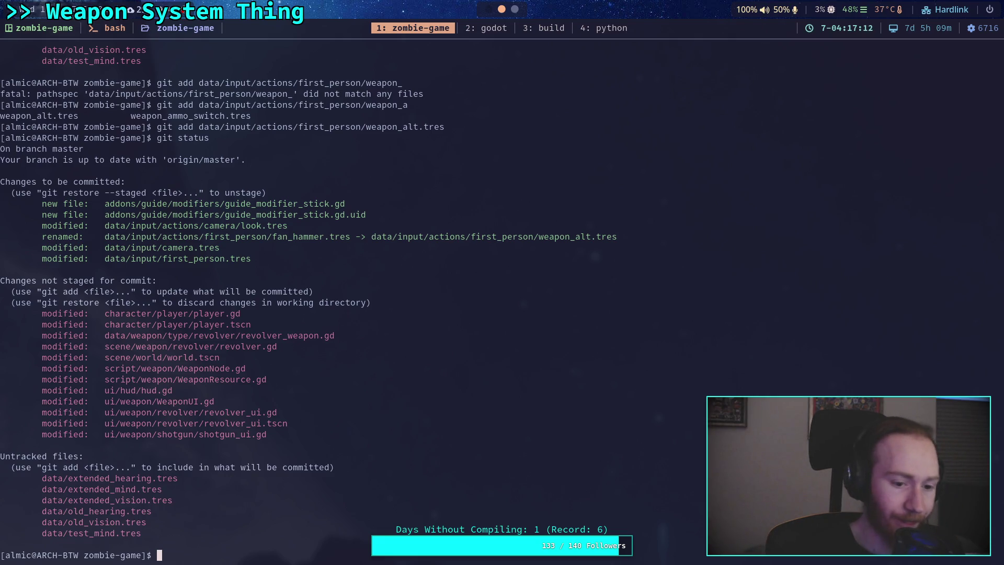
text(git diff stage)
key(BackSpace)
key(BackSpace)
key(BackSpace)
Review git diff --staged through the look.tres, camera.tres and first_person.tres changes to the end.
text(--staged)
key(Return)
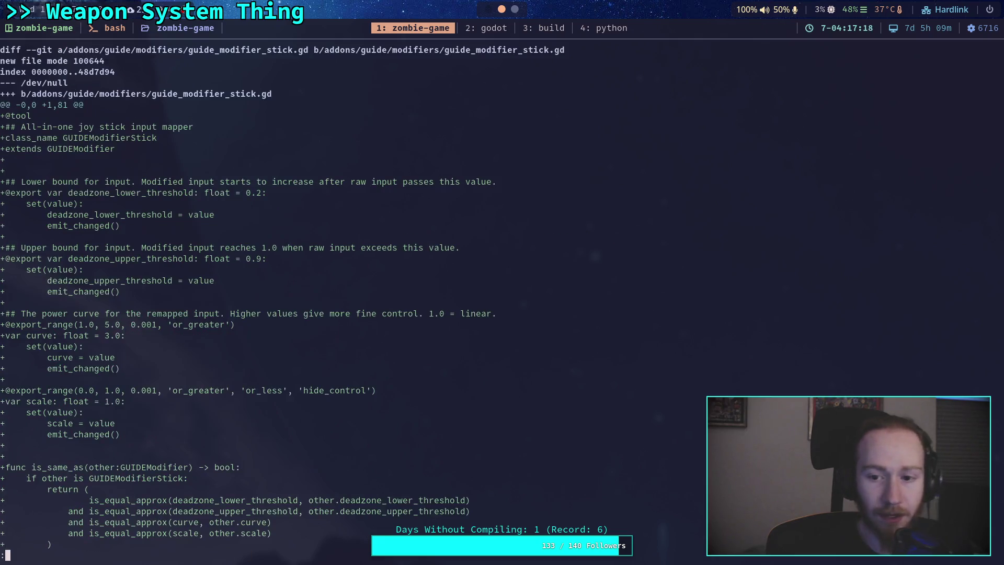
key(space)
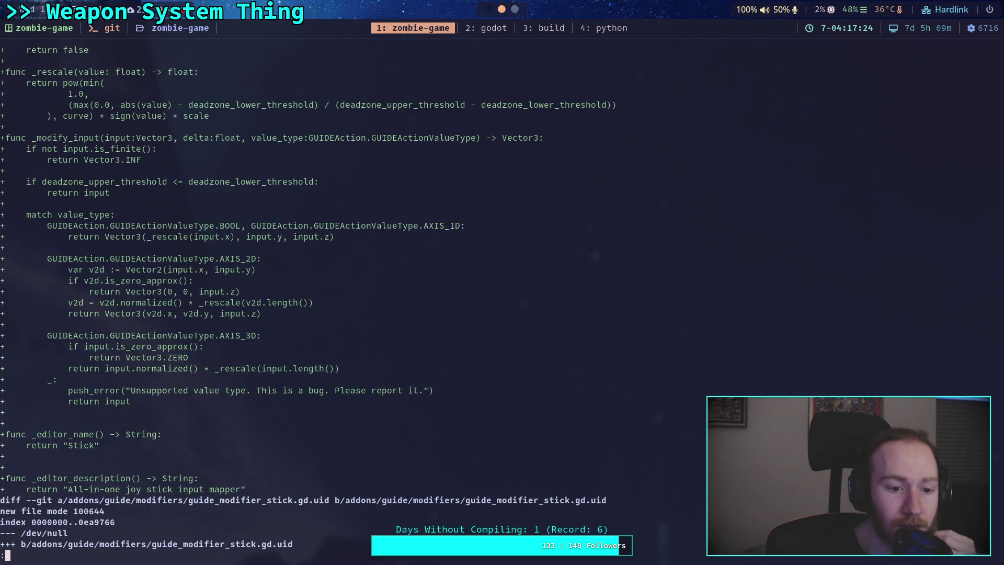
key(space)
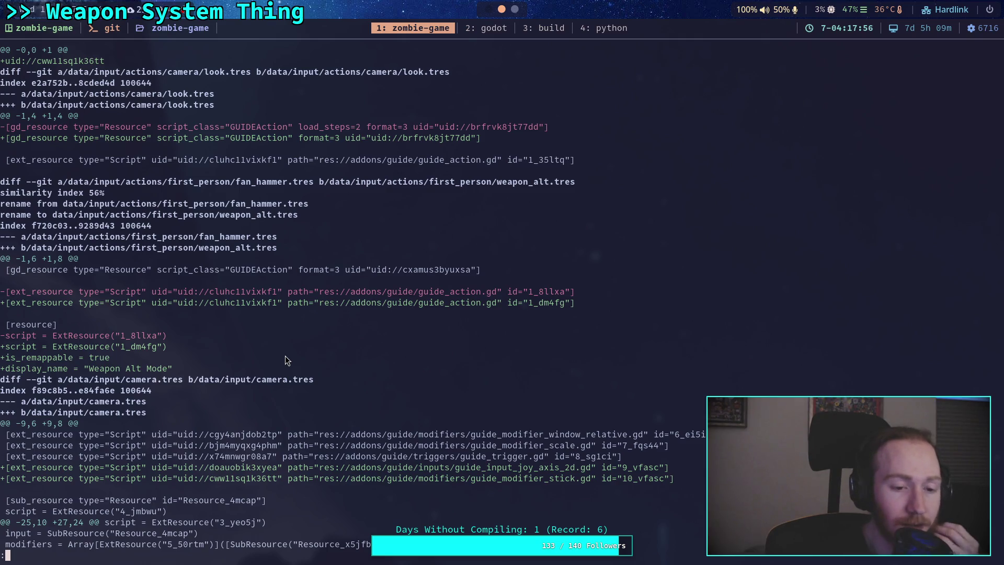
key(j)
key(j)
key(j)
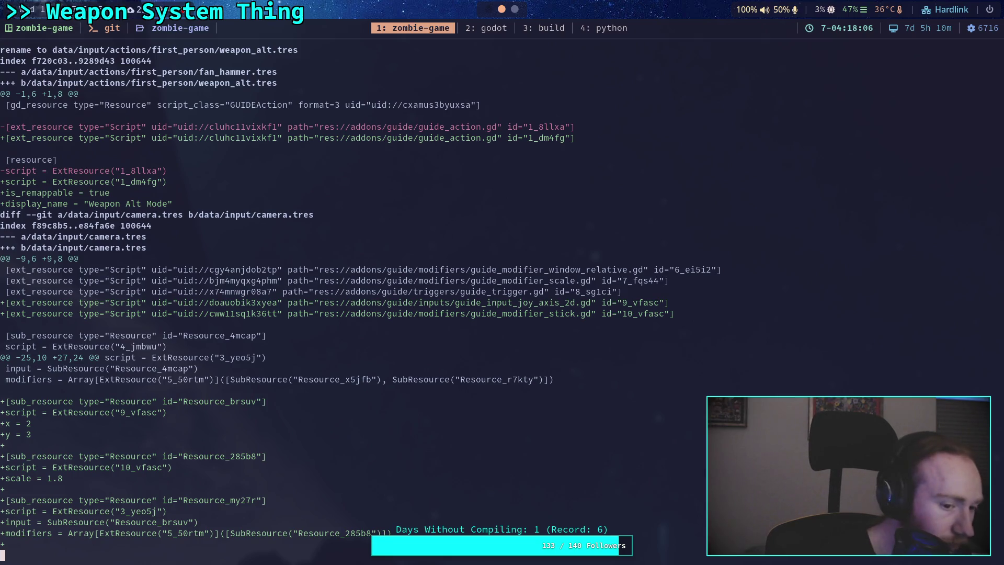
key(space)
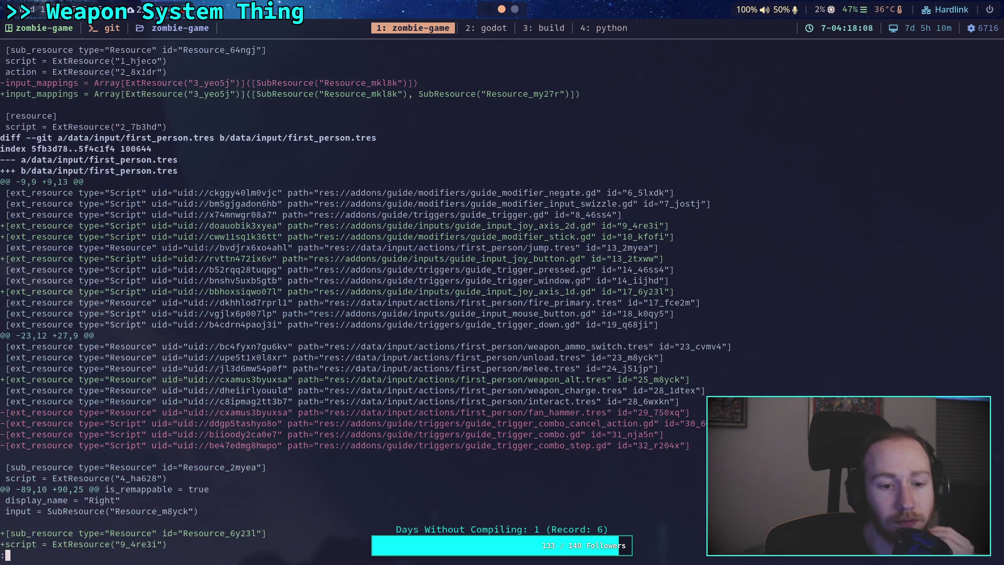
key(space)
key(space)
key(space)
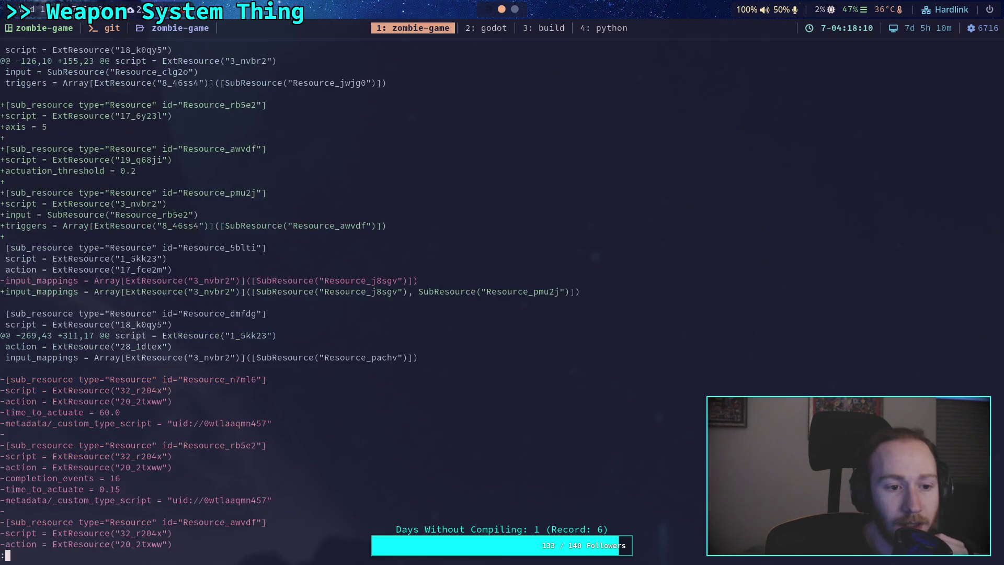
Check git status, run git commit, and title the message 'Start adding controller input'.
text(qgit status)
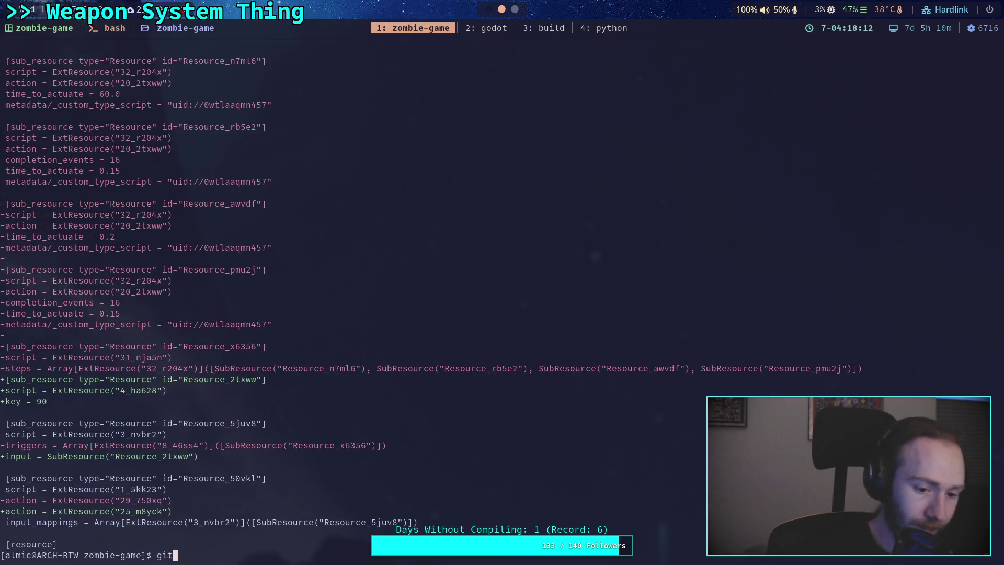
key(Return)
text(git commit)
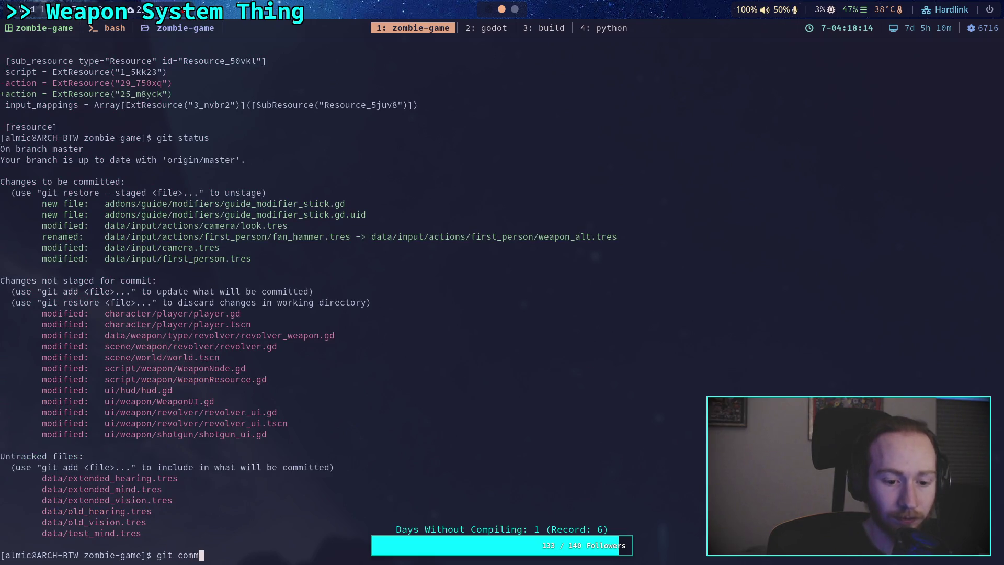
key(Return)
key(O)
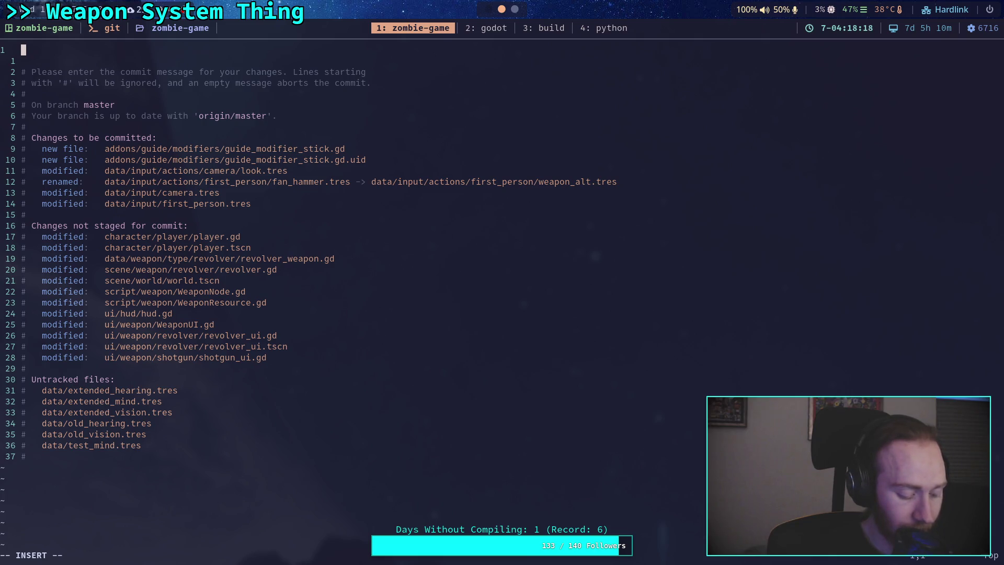
text(Start add)
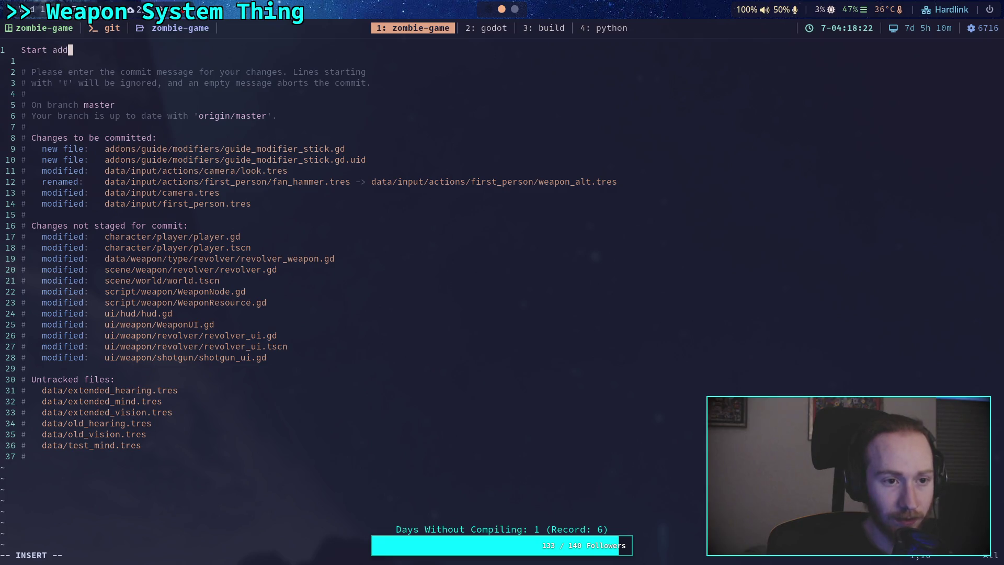
text(ing controller input)
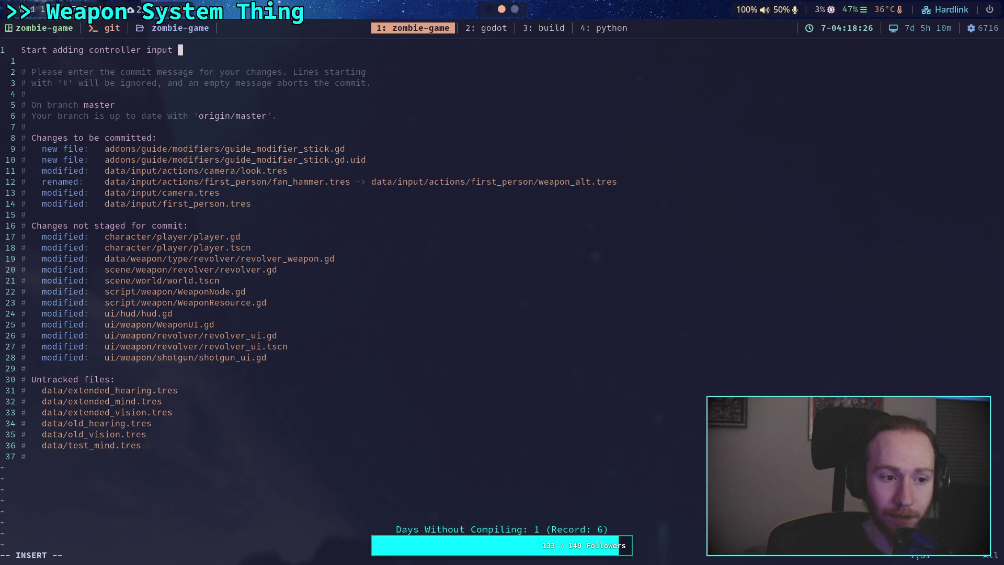
key(BackSpace)
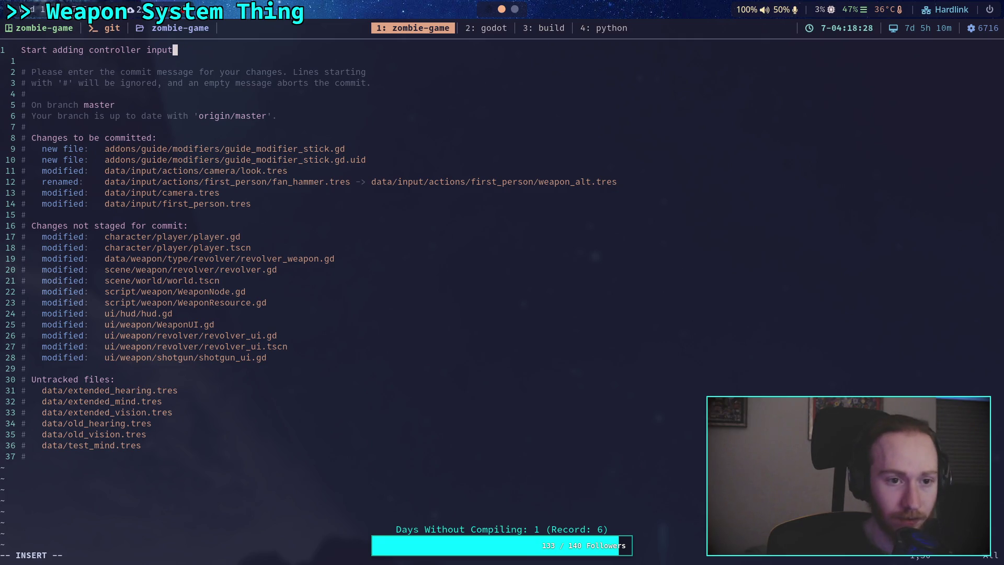
Add a bullet line noting basic controller movement was added with custom input.
key(Return)
key(Return)
text(- )
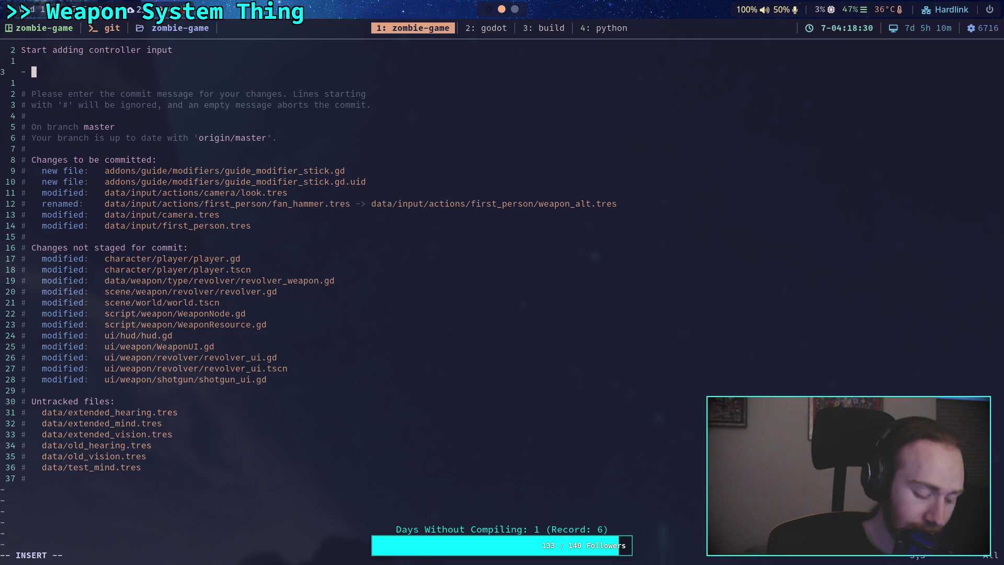
text(Basic)
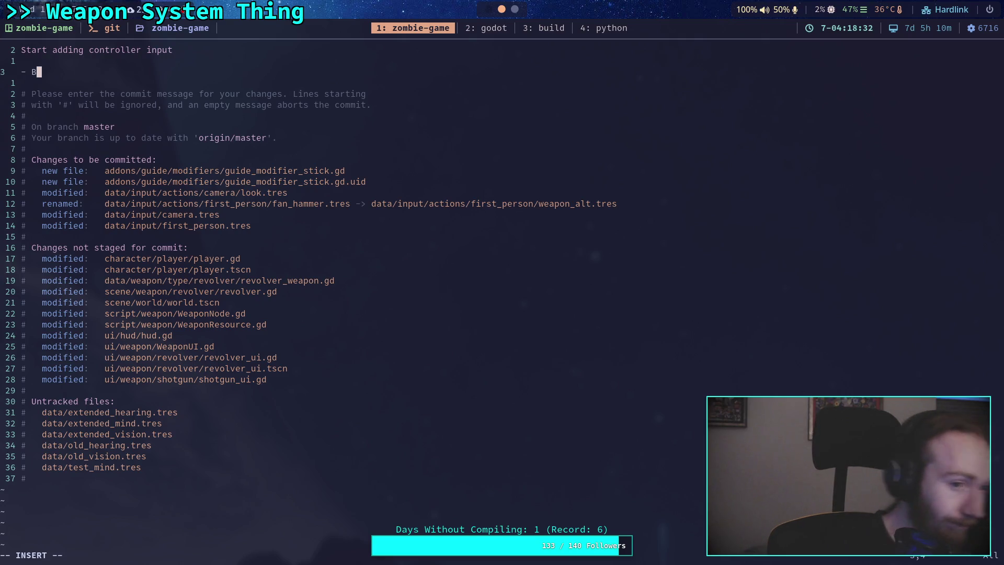
text( movement )
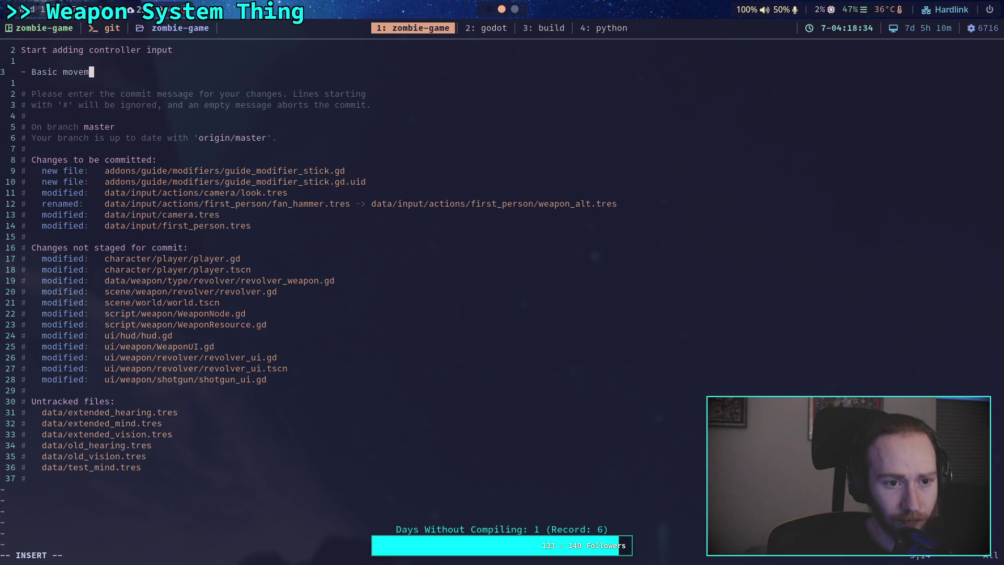
text(for control)
text(ler added with)
text( custom )
text(curv)
key(BackSpace)
key(BackSpace)
key(BackSpace)
text(input)
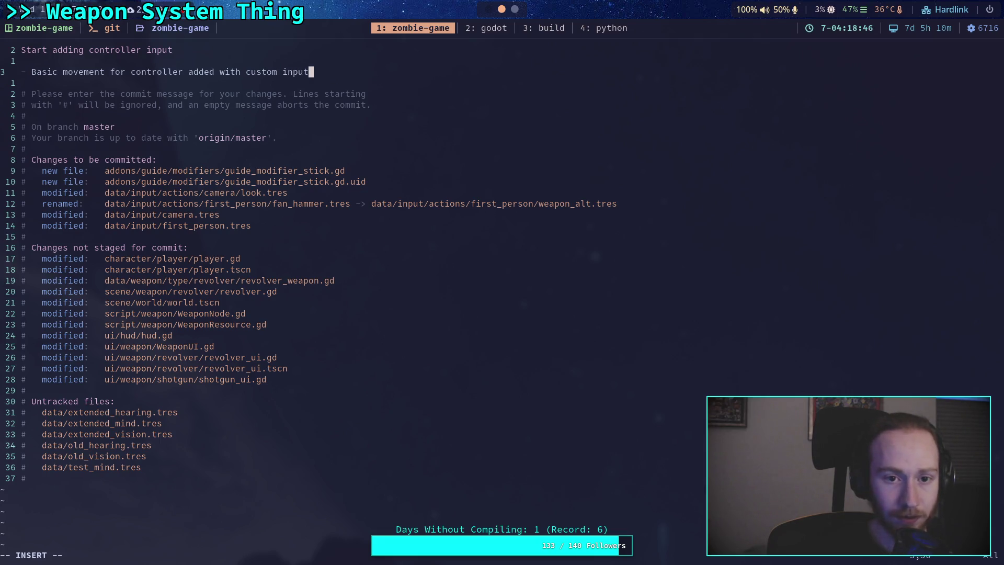
key(Return)
text(re)
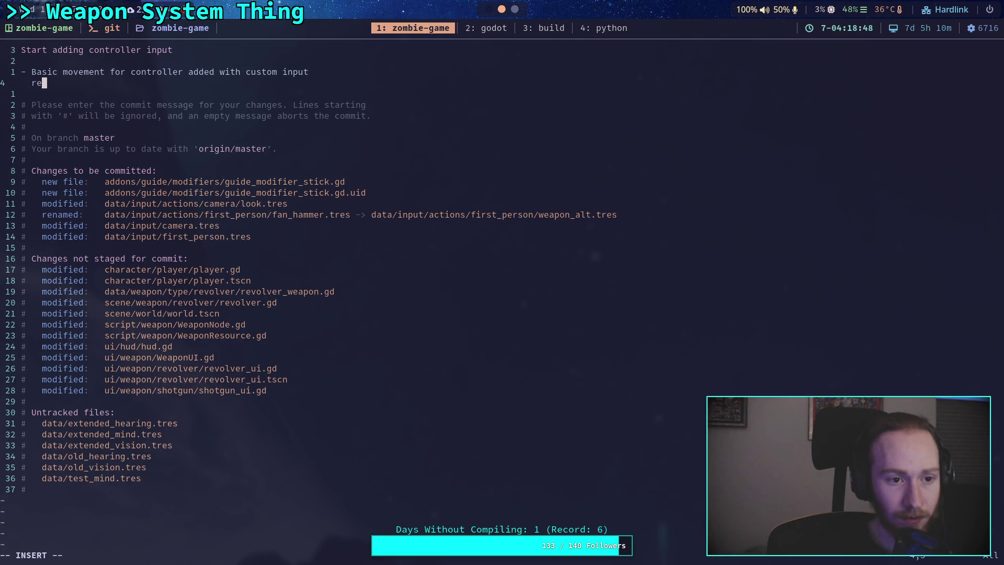
key(BackSpace)
key(BackSpace)
text(cur)
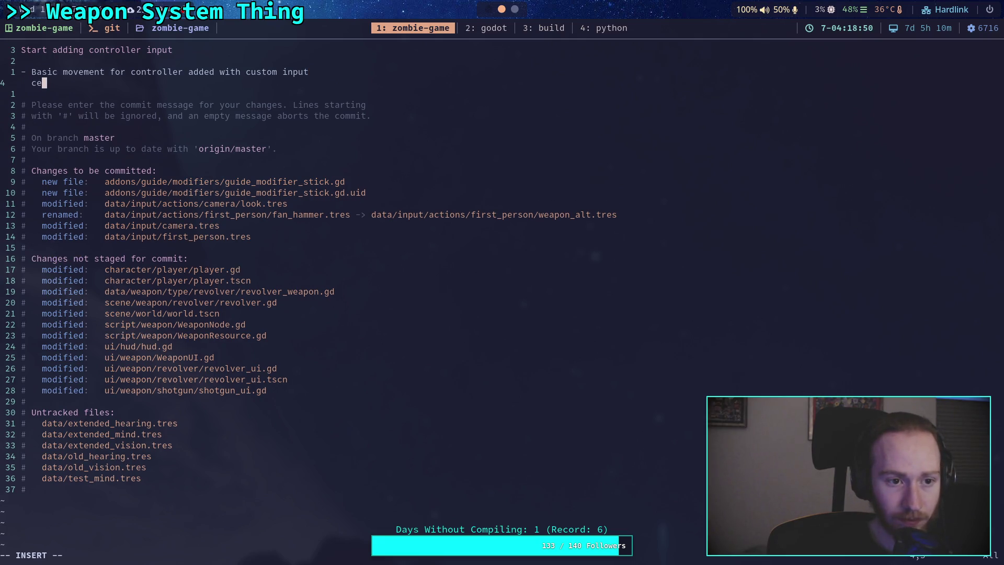
text(ving )
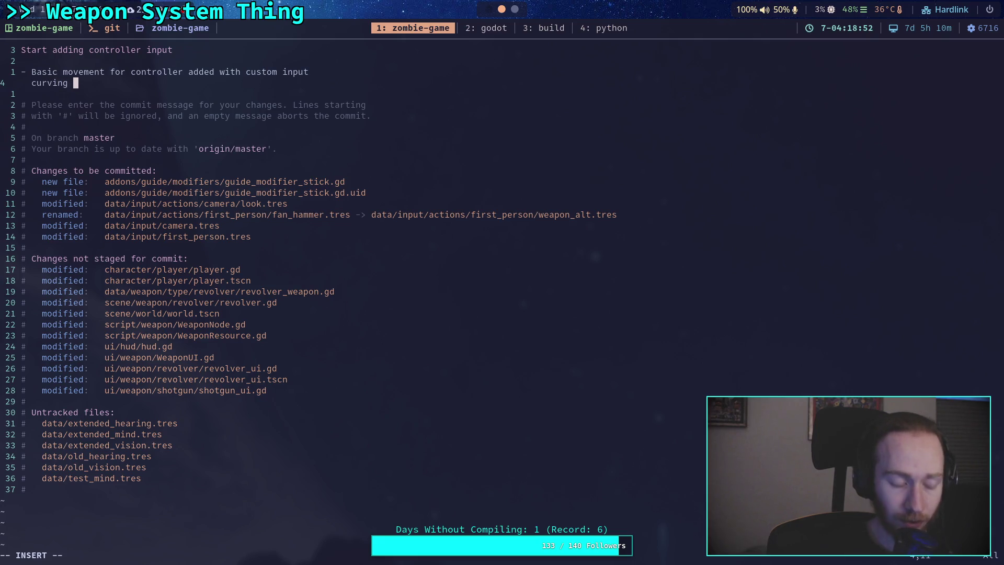
text(for)
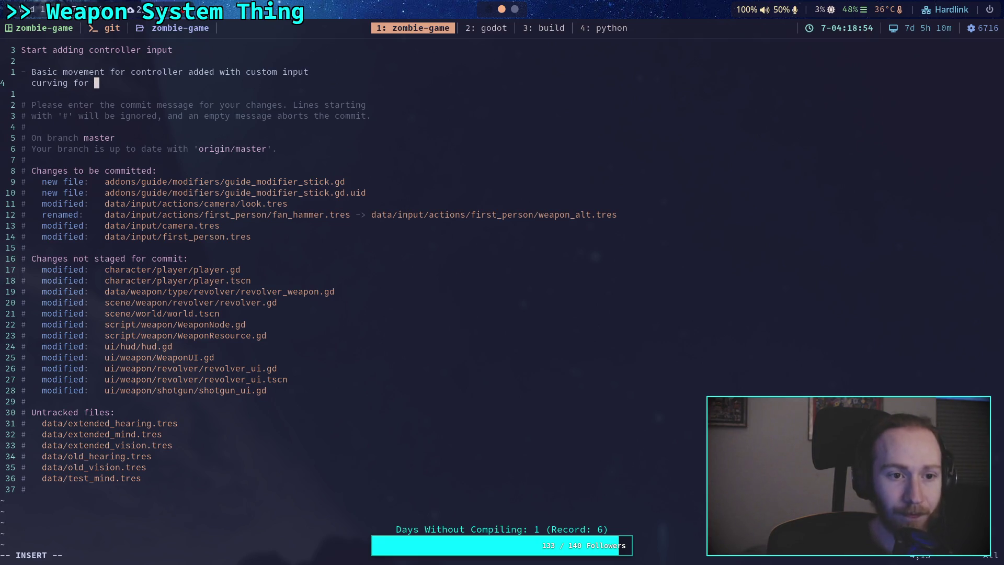
key(BackSpace)
key(BackSpace)
key(BackSpace)
Finish the bullet with 'input curves' and save the commit message with :wq.
key(ctrl+w)
key(BackSpace)
key(BackSpace)
text(scaling)
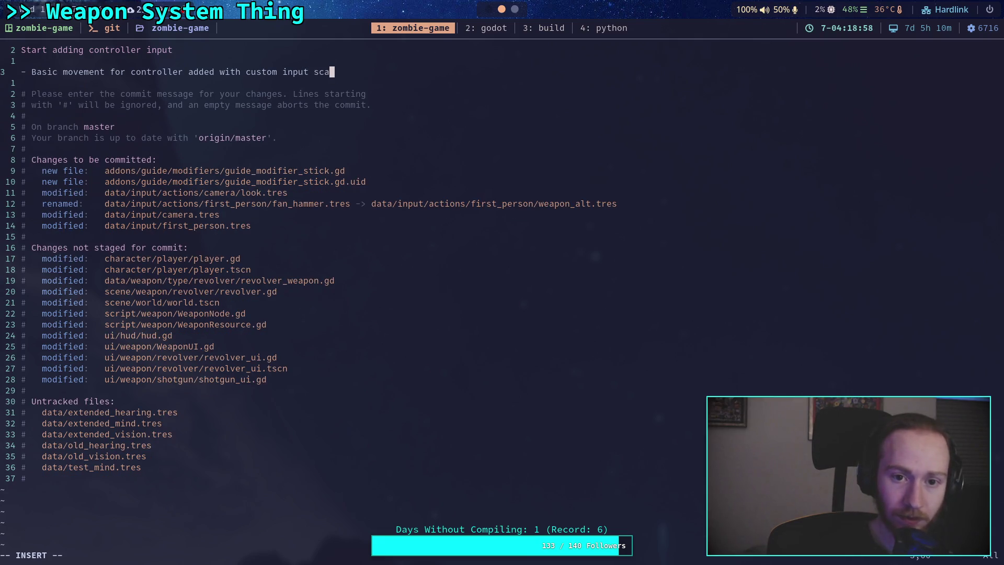
key(BackSpace)
key(BackSpace)
key(BackSpace)
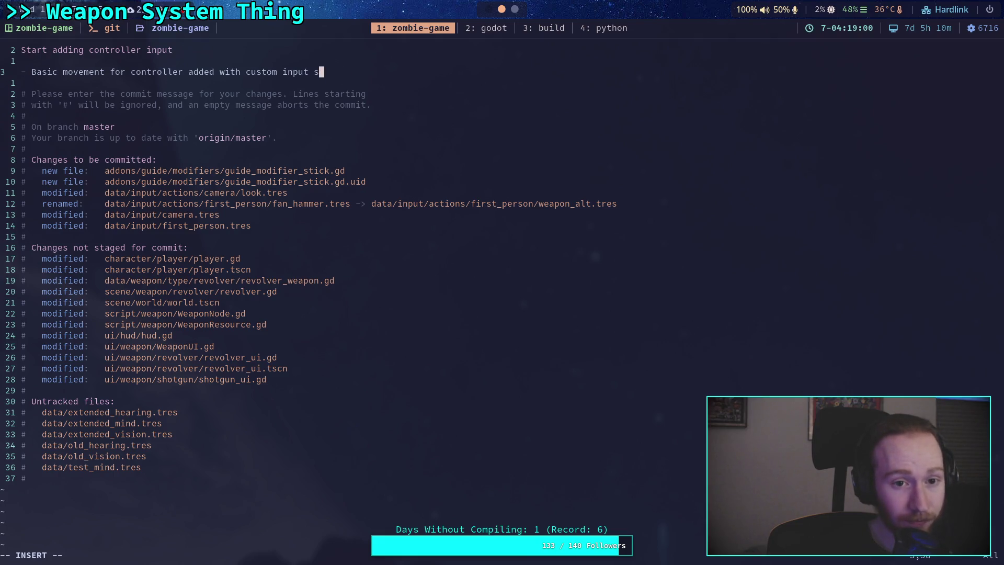
text(input )
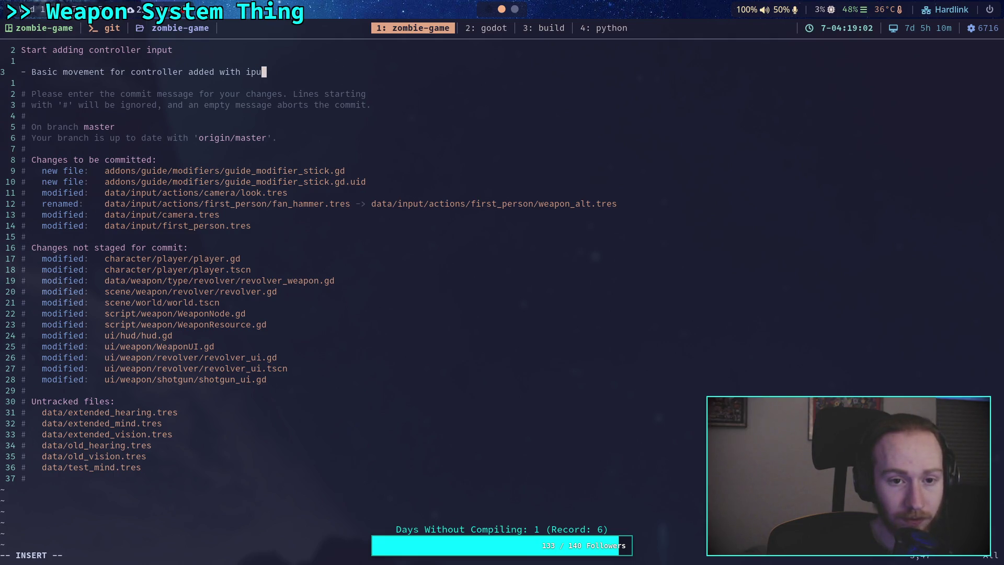
text(curves)
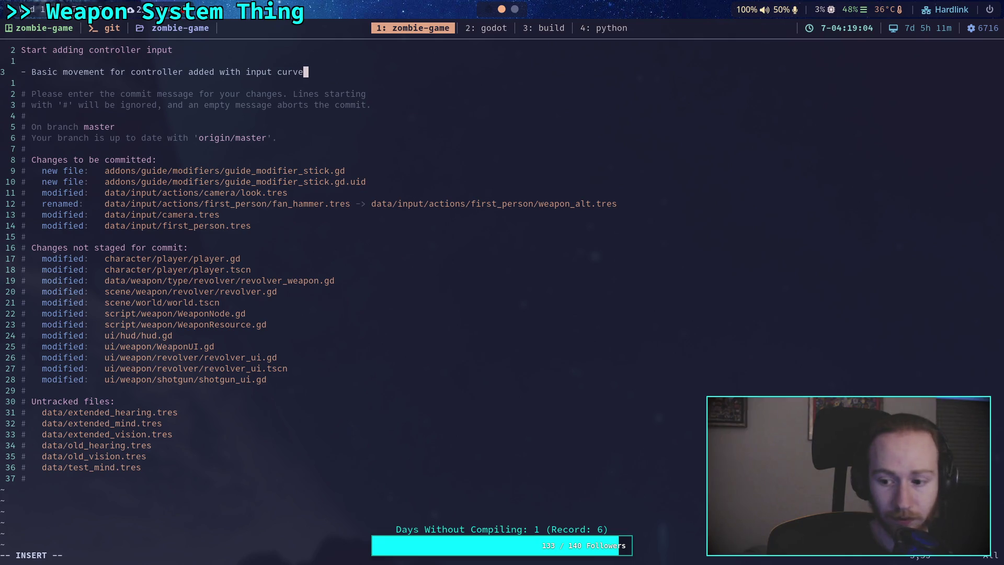
key(Escape)
text(:wq)
key(Return)
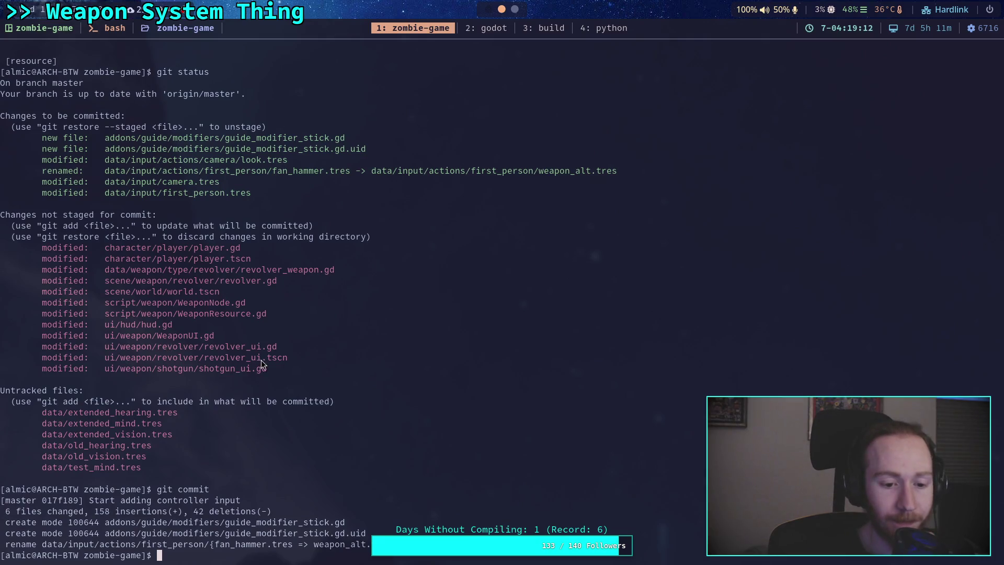
Push the new 'Start adding controller input' commit to the remote with git push.
text(git )
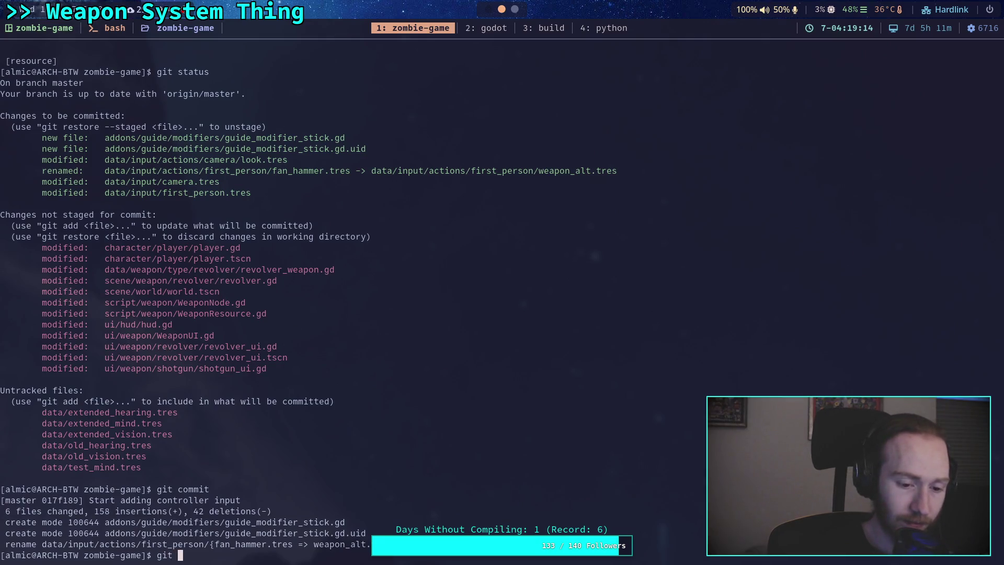
text(push)
key(Return)
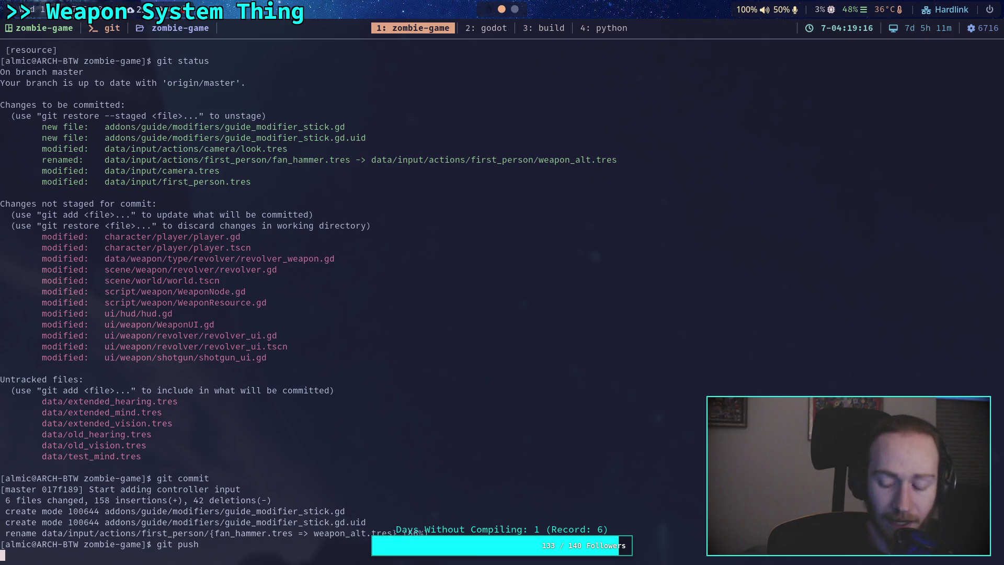